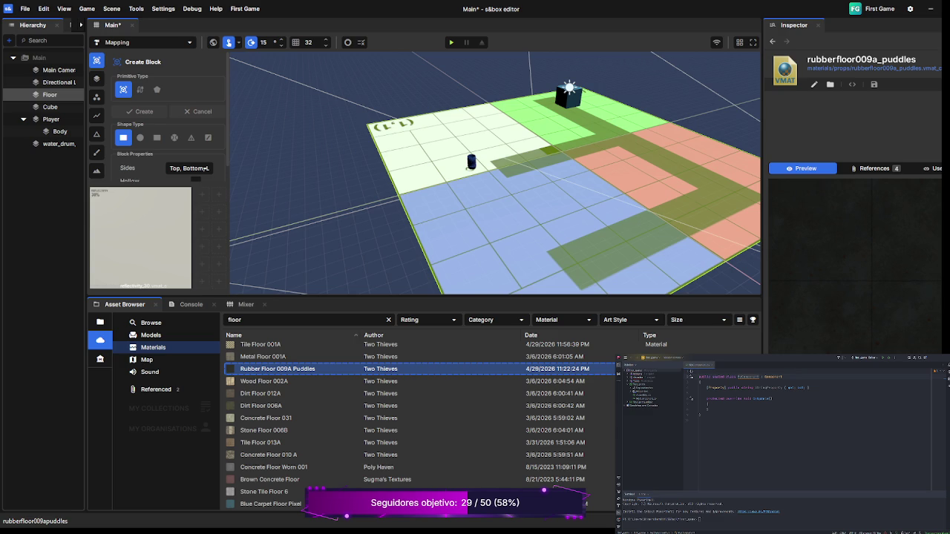
Step: Browse the 'floor' materials, previewing Concrete Floor 17 and Floor Rough Asphalt
{"action": "scroll", "coordinate": [416, 423], "scroll_direction": "down", "scroll_amount": 3}
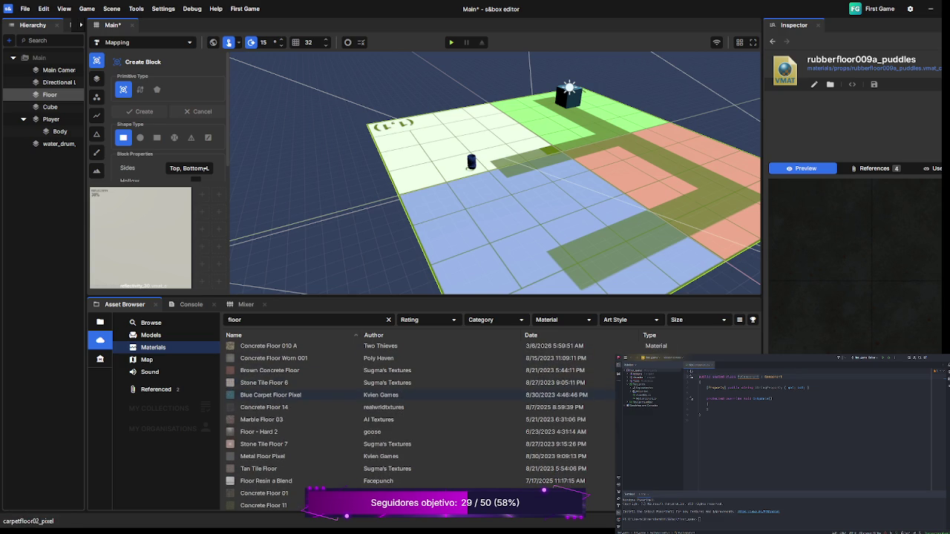
{"action": "scroll", "coordinate": [416, 416], "scroll_direction": "down", "scroll_amount": 3}
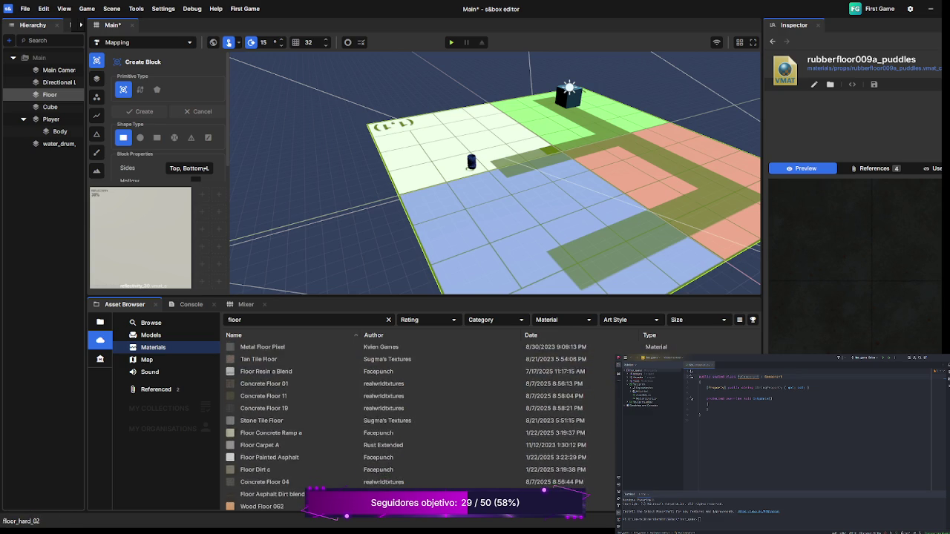
{"action": "scroll", "coordinate": [416, 419], "scroll_direction": "down", "scroll_amount": 1}
{"action": "scroll", "coordinate": [416, 416], "scroll_direction": "down", "scroll_amount": 3}
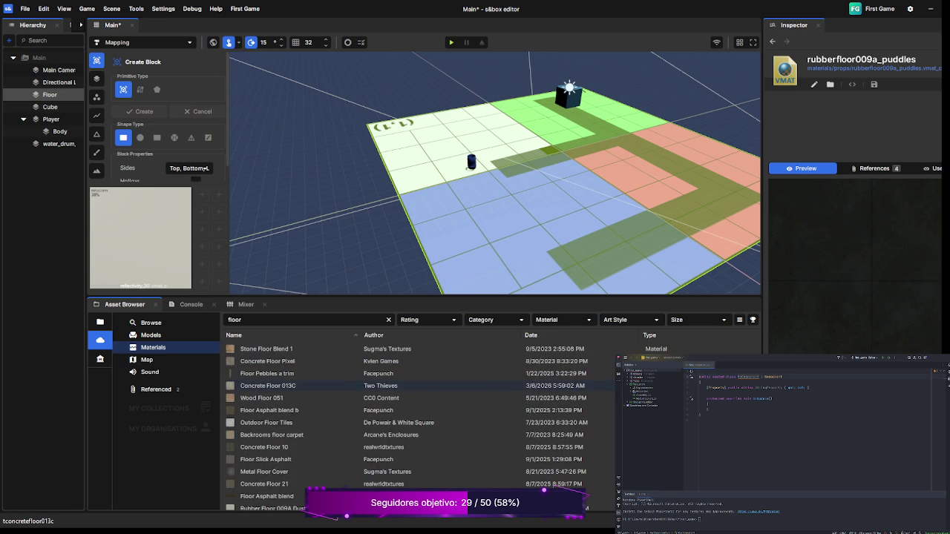
{"action": "scroll", "coordinate": [416, 392], "scroll_direction": "down", "scroll_amount": 3}
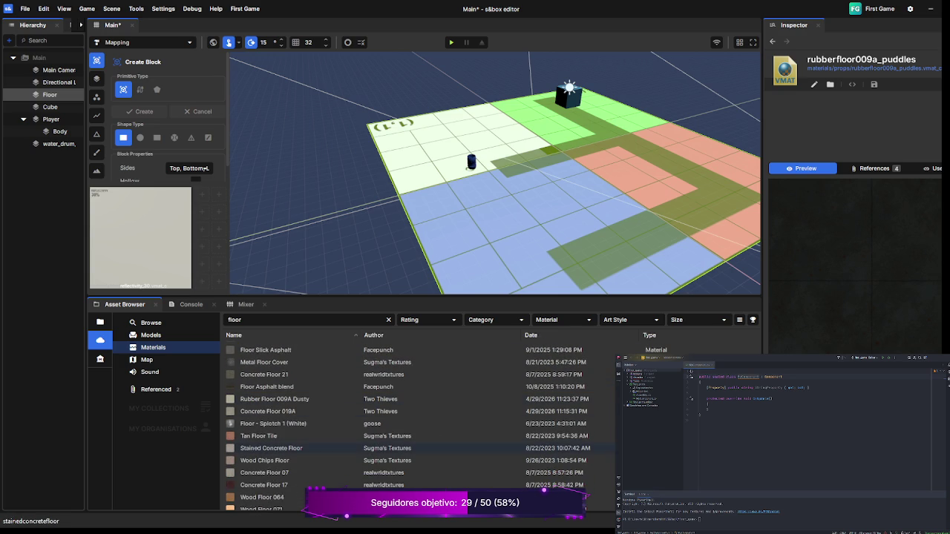
{"action": "left_click", "coordinate": [264, 485]}
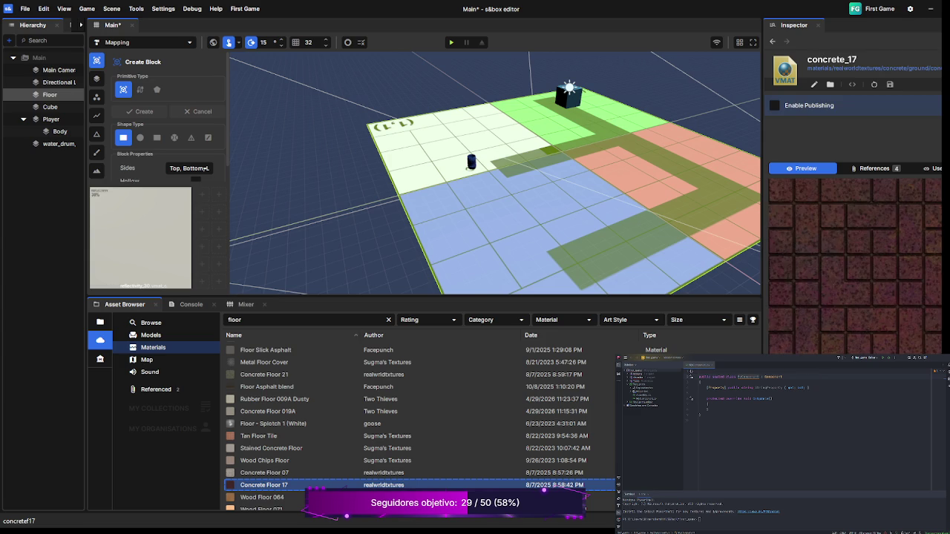
{"action": "scroll", "coordinate": [297, 437], "scroll_direction": "down", "scroll_amount": 3}
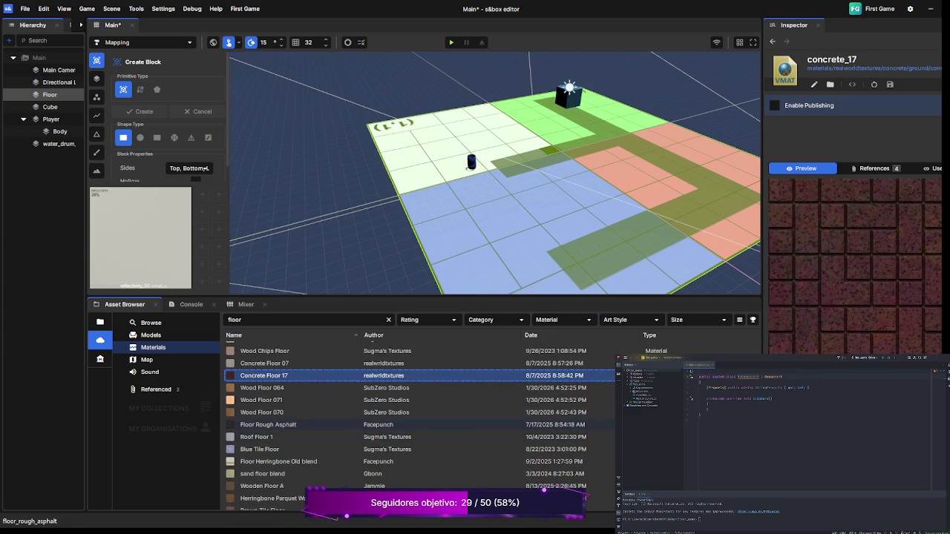
{"action": "left_click", "coordinate": [267, 425]}
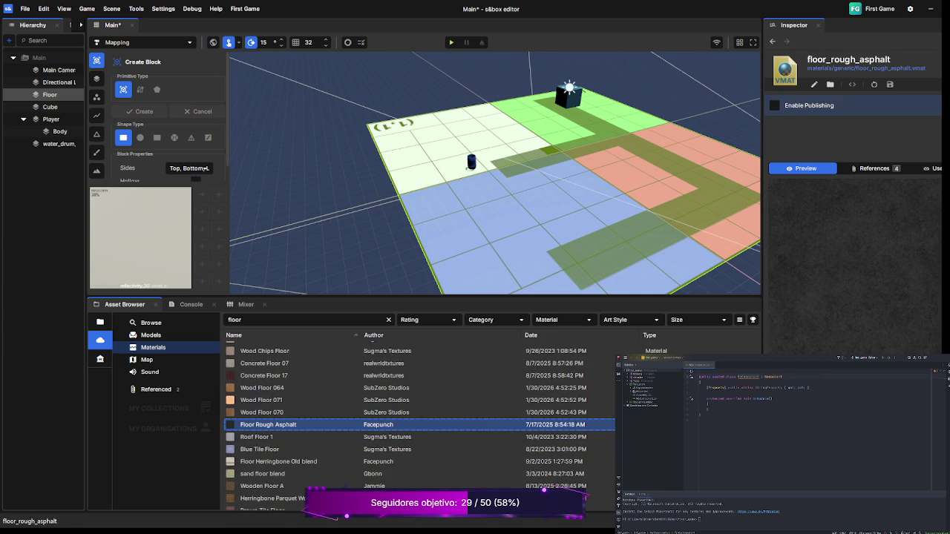
Step: Preview Concrete Floor 20 and Rustic Brick Floor, then pick Checker Floor A
{"action": "scroll", "coordinate": [268, 424], "scroll_direction": "down", "scroll_amount": 1}
{"action": "scroll", "coordinate": [268, 419], "scroll_direction": "down", "scroll_amount": 1}
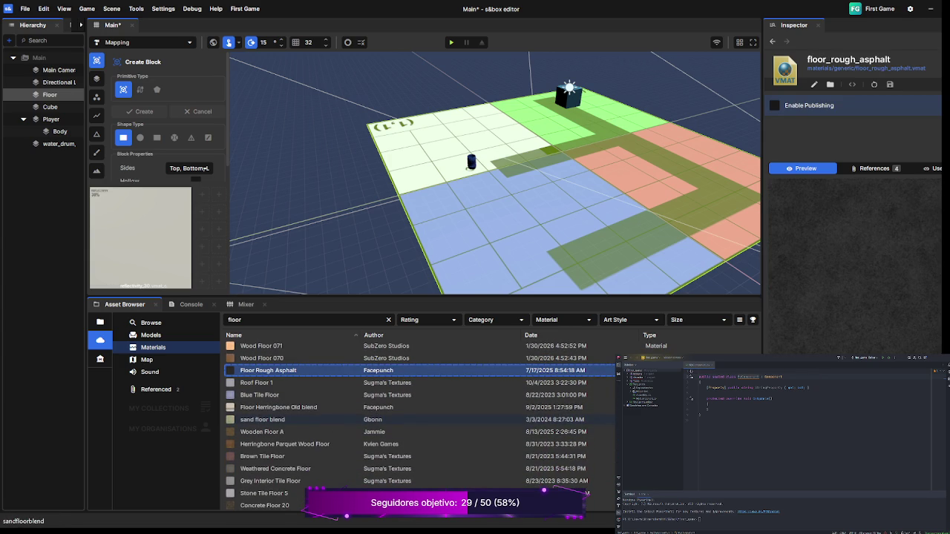
{"action": "scroll", "coordinate": [268, 421], "scroll_direction": "down", "scroll_amount": 4}
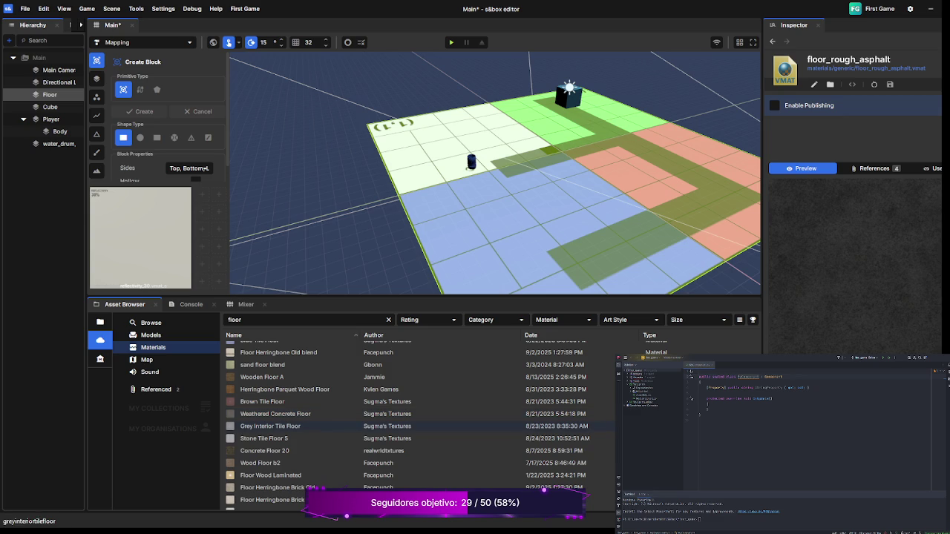
{"action": "left_click", "coordinate": [264, 450]}
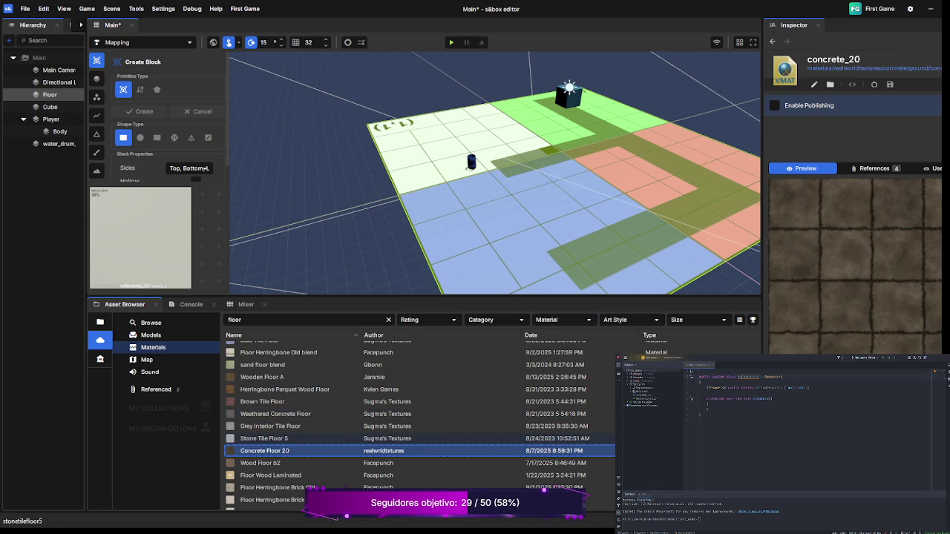
{"action": "scroll", "coordinate": [267, 416], "scroll_direction": "down", "scroll_amount": 5}
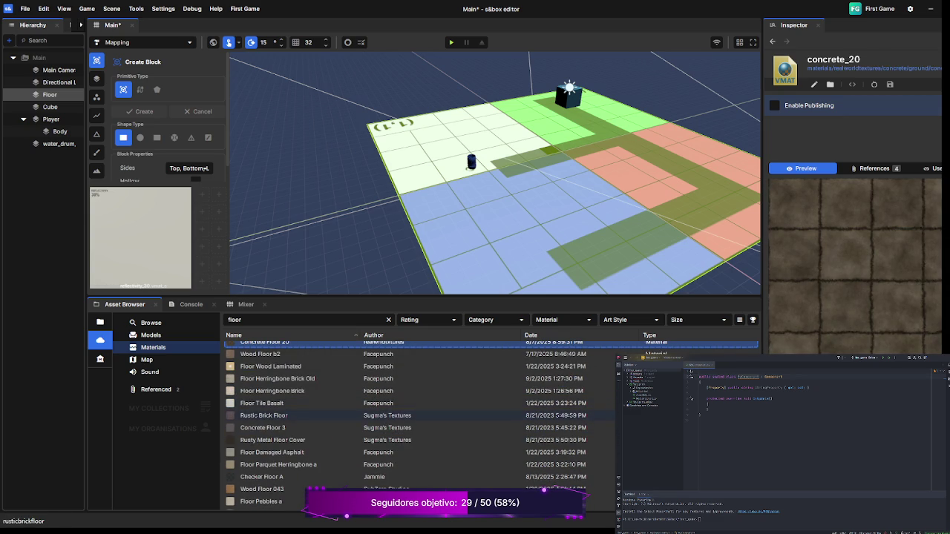
{"action": "left_click", "coordinate": [264, 416]}
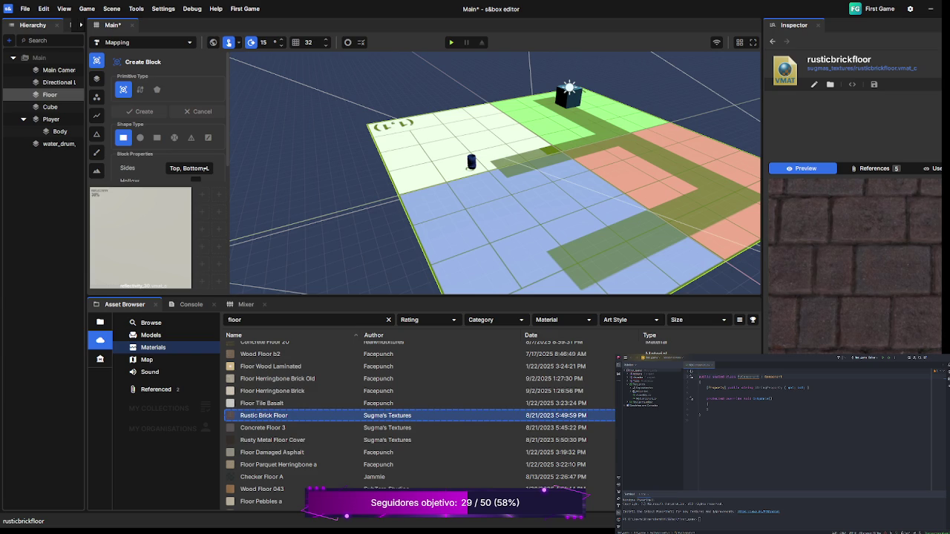
{"action": "left_click", "coordinate": [261, 477]}
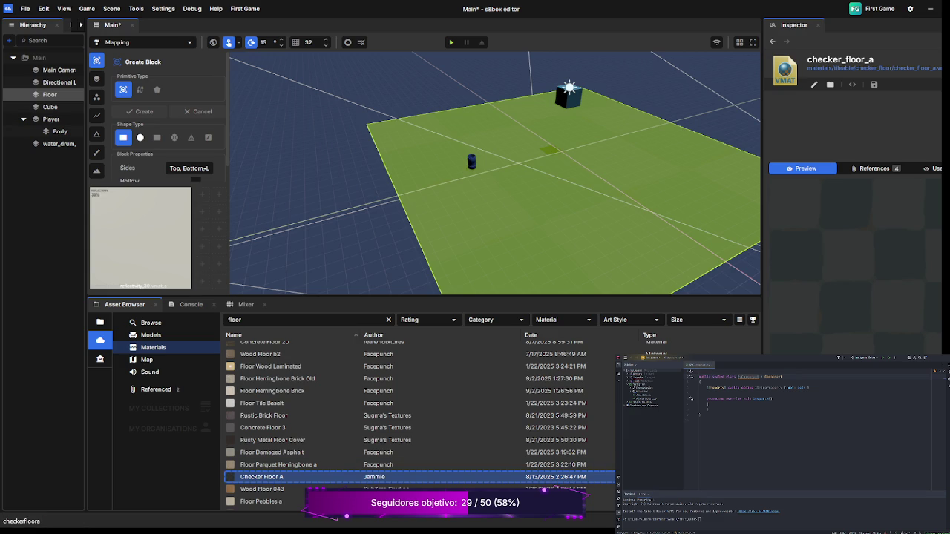
Step: Show the Floor's checker_floor_a override, orbit slightly, and preview Wood Floor 043
{"action": "left_click", "coordinate": [67, 95]}
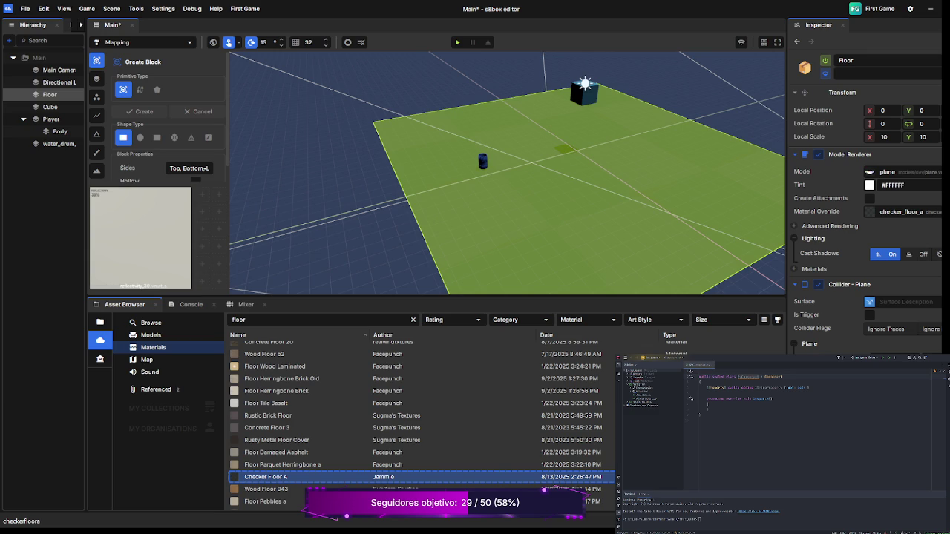
{"action": "left_click_drag", "start_coordinate": [615, 211], "coordinate": [570, 214]}
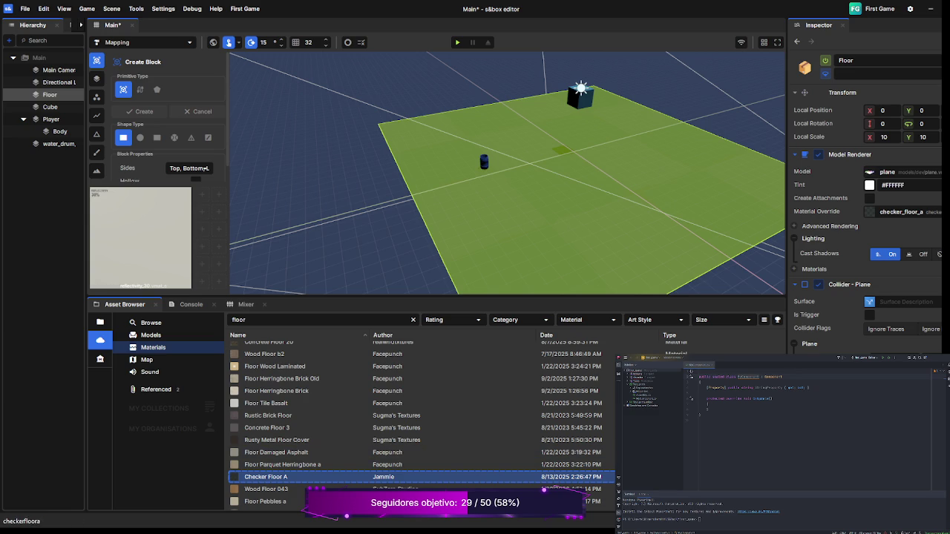
{"action": "left_click", "coordinate": [266, 489]}
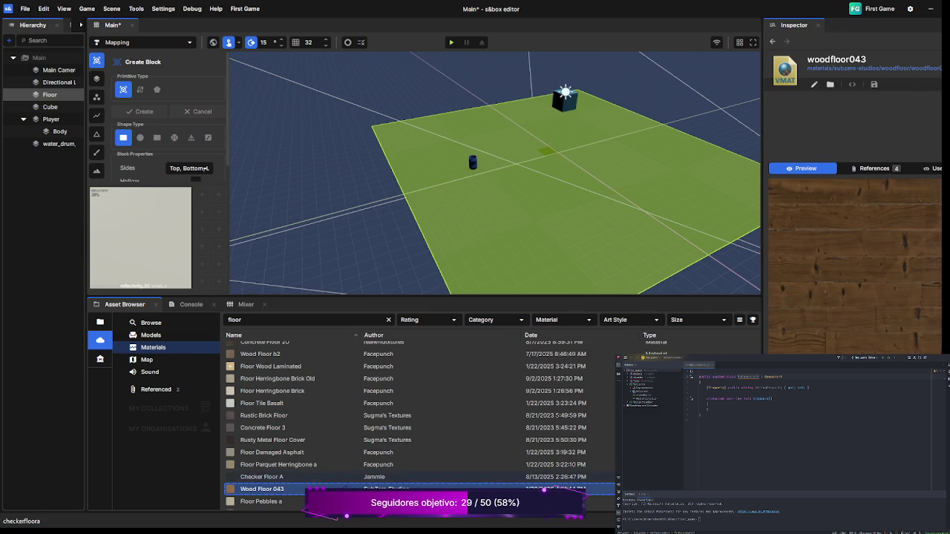
Step: Apply Floor Tiles 06 as the Floor's Material Override, then undo that change
{"action": "scroll", "coordinate": [264, 376], "scroll_direction": "down", "scroll_amount": 5}
{"action": "scroll", "coordinate": [265, 375], "scroll_direction": "down", "scroll_amount": 5}
{"action": "scroll", "coordinate": [265, 376], "scroll_direction": "down", "scroll_amount": 3}
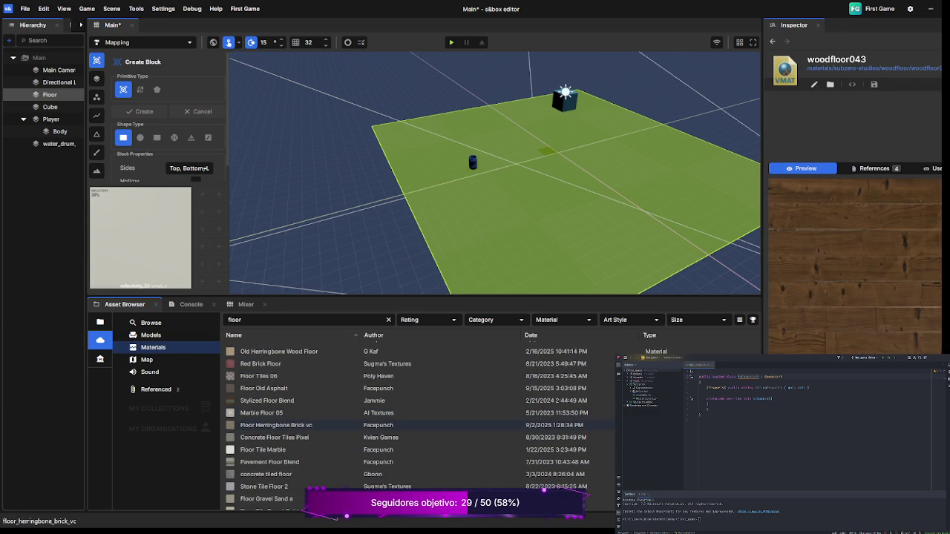
{"action": "left_click", "coordinate": [264, 376]}
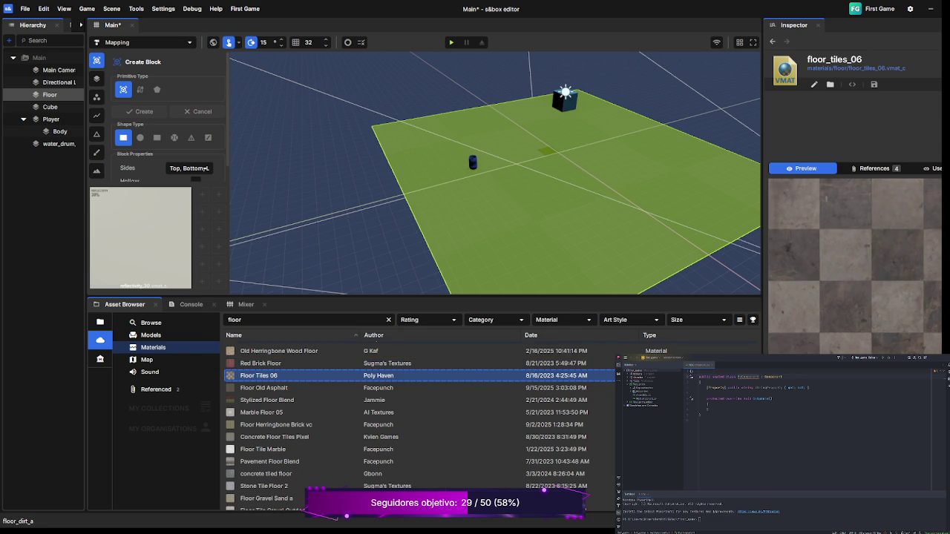
{"action": "left_click", "coordinate": [49, 94]}
{"action": "mouse_move", "coordinate": [579, 223]}
{"action": "left_mouse_down"}
{"action": "mouse_move", "coordinate": [901, 171]}
{"action": "mouse_move", "coordinate": [902, 211]}
{"action": "left_mouse_up"}
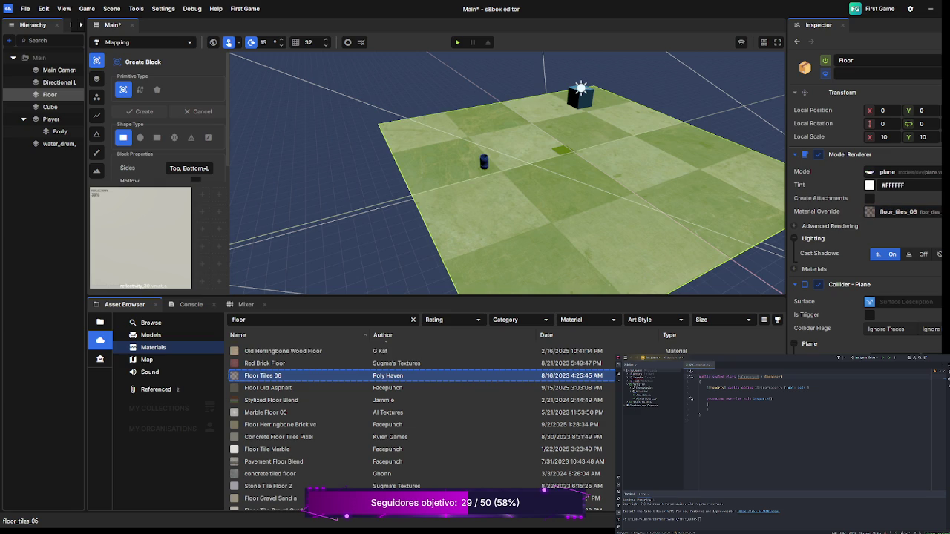
{"action": "key", "text": "ctrl+z"}
{"action": "key", "text": "ctrl+z"}
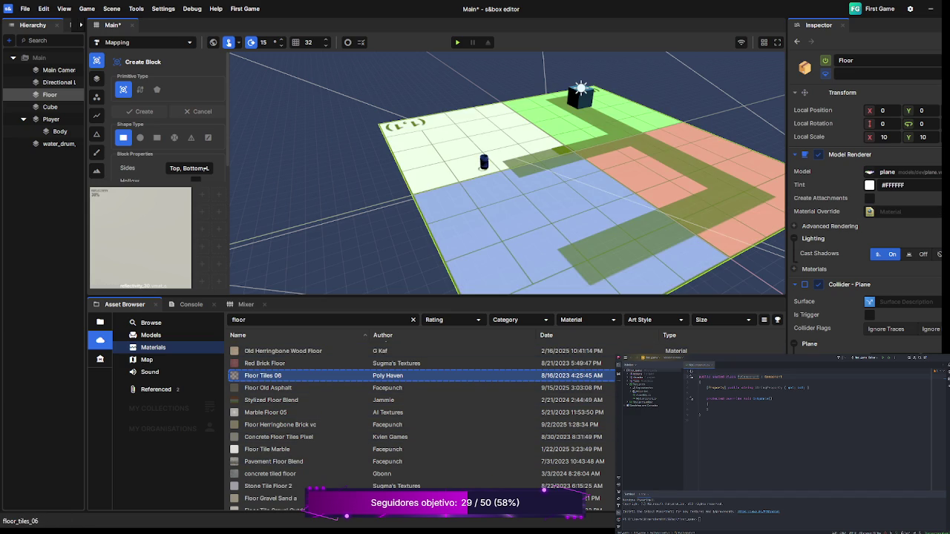
Step: Pick the Ceramic Floor Tile material for preview
{"action": "scroll", "coordinate": [423, 423], "scroll_direction": "down", "scroll_amount": 5}
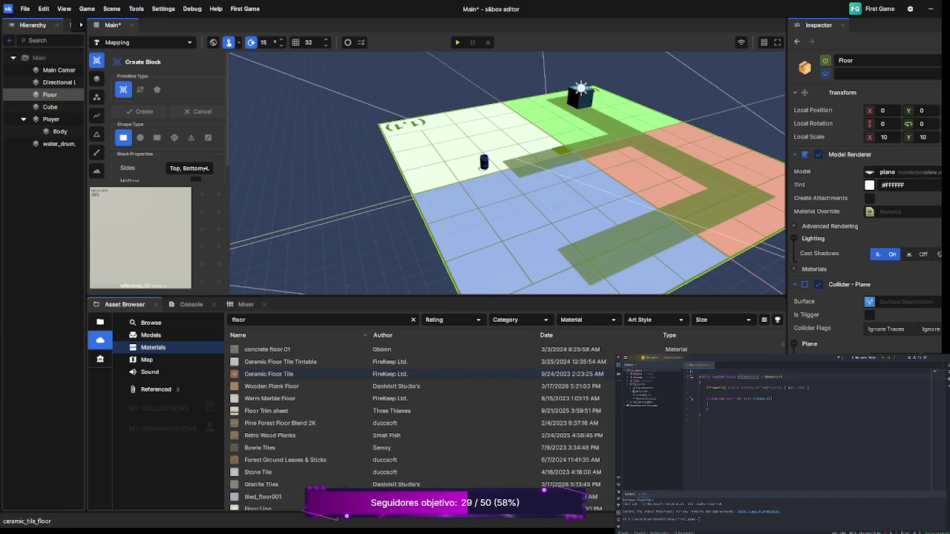
{"action": "left_click", "coordinate": [269, 374]}
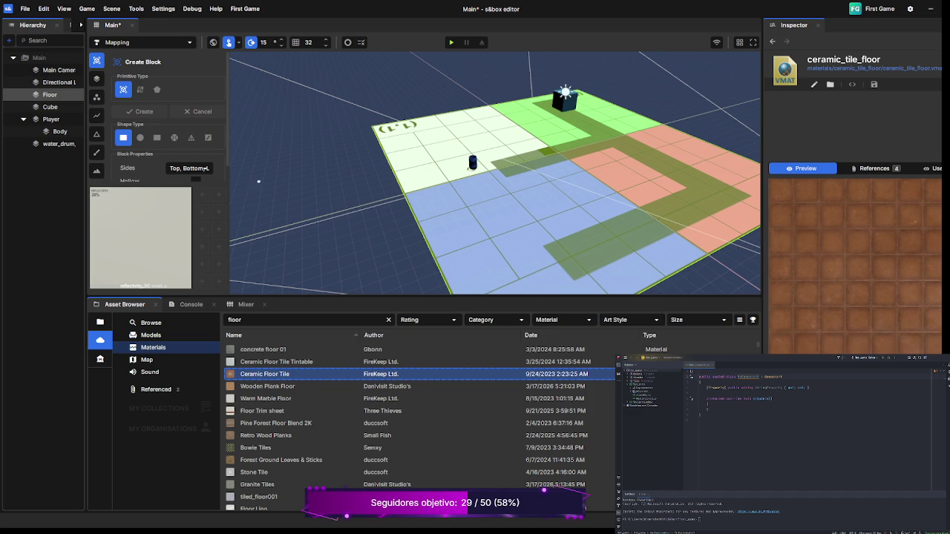
Step: Deselect the floor with Escape
{"action": "key", "text": "Escape"}
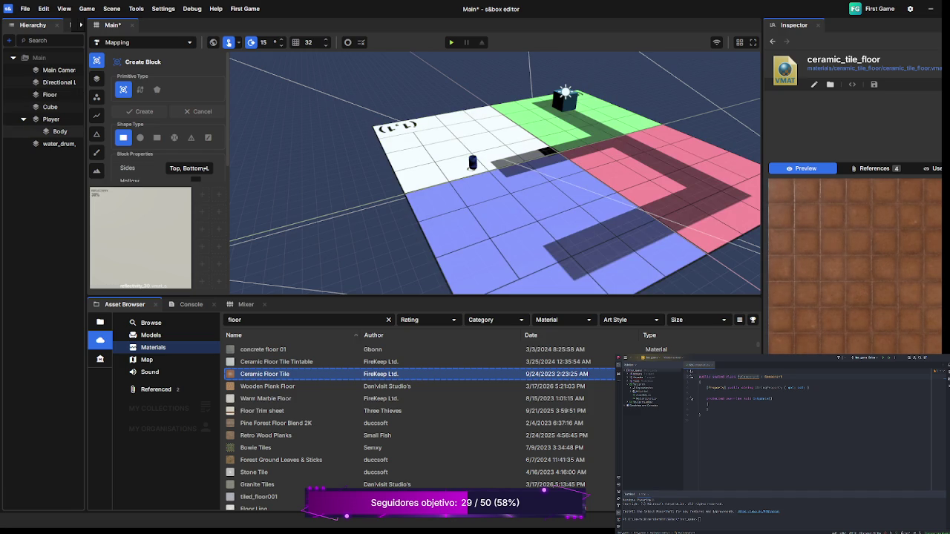
Step: Collapse Player, move in toward the barrel, and outline a 63.67 × 30.71 block on the blue floor
{"action": "left_click", "coordinate": [23, 118]}
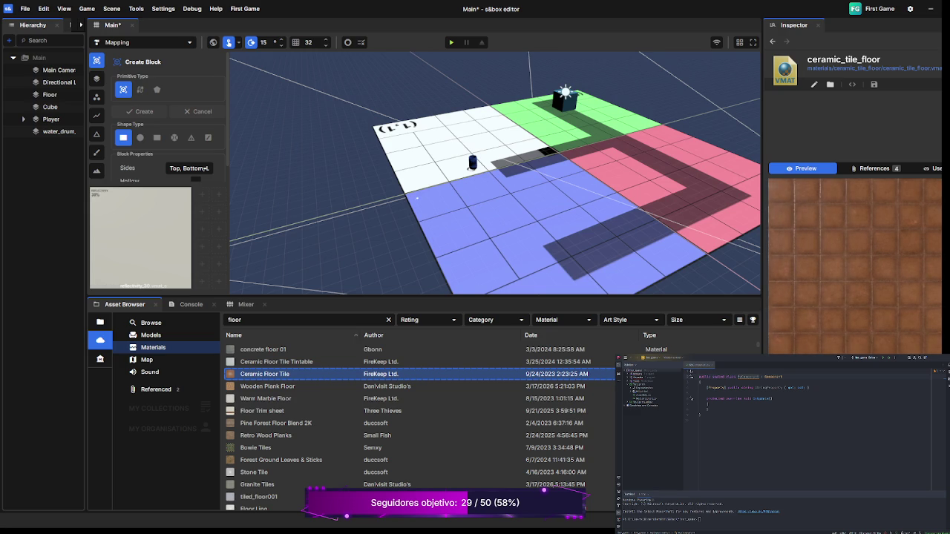
{"action": "scroll", "coordinate": [417, 198], "scroll_direction": "up", "scroll_amount": 5}
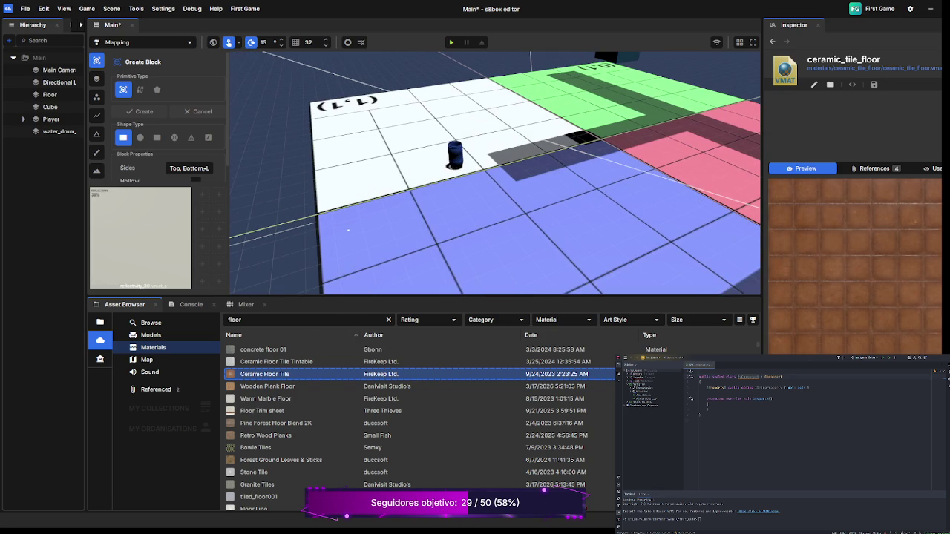
{"action": "key", "text": "a"}
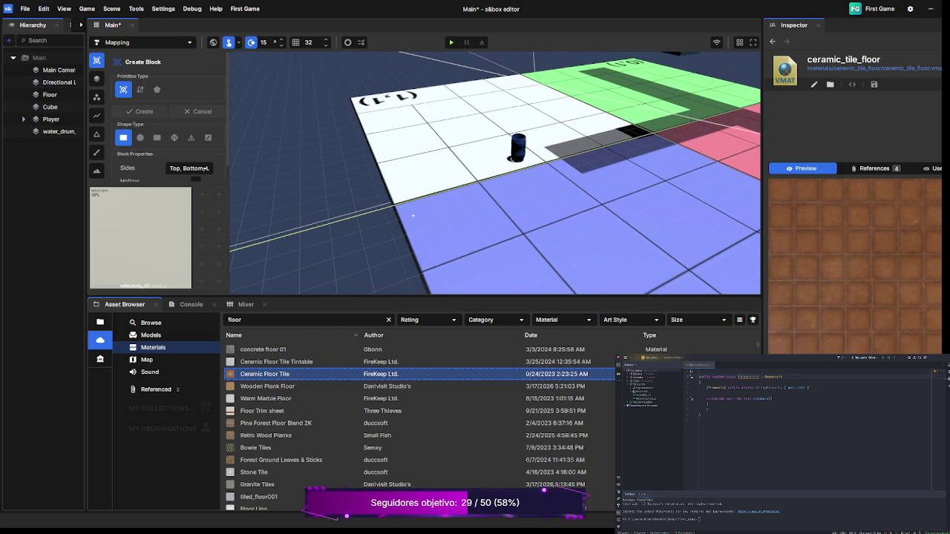
{"action": "scroll", "coordinate": [495, 173], "scroll_direction": "up", "scroll_amount": 3}
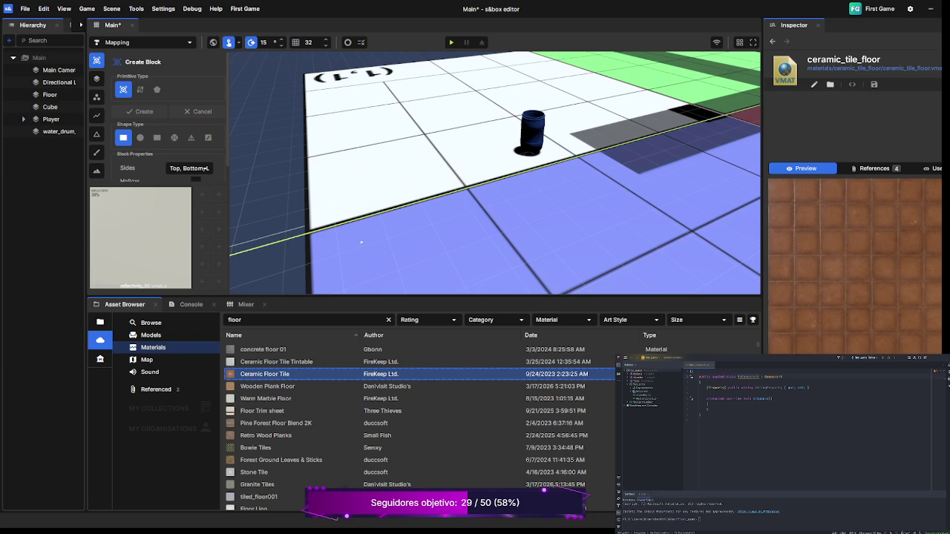
{"action": "scroll", "coordinate": [383, 239], "scroll_direction": "down", "scroll_amount": 2}
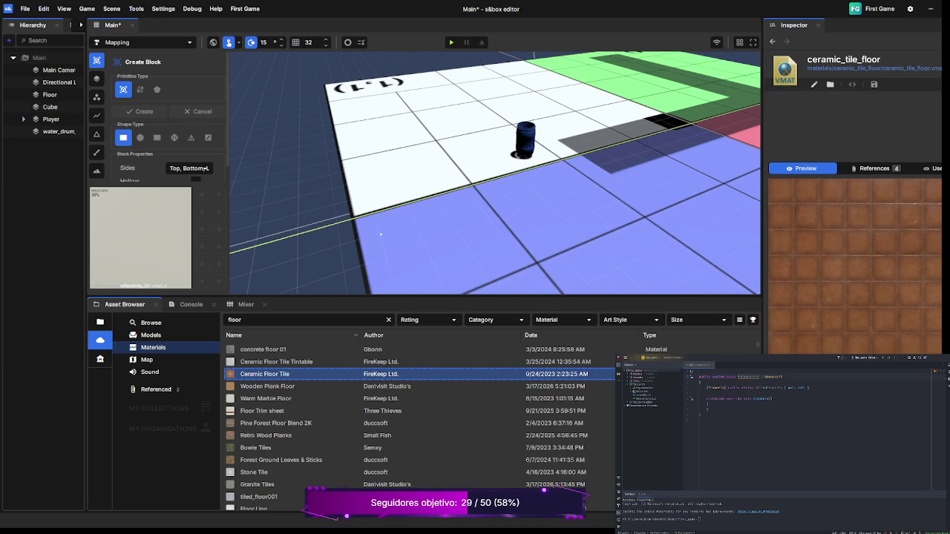
{"action": "mouse_move", "coordinate": [379, 233]}
{"action": "left_mouse_down"}
{"action": "mouse_move", "coordinate": [389, 231]}
{"action": "mouse_move", "coordinate": [425, 272]}
{"action": "left_mouse_up"}
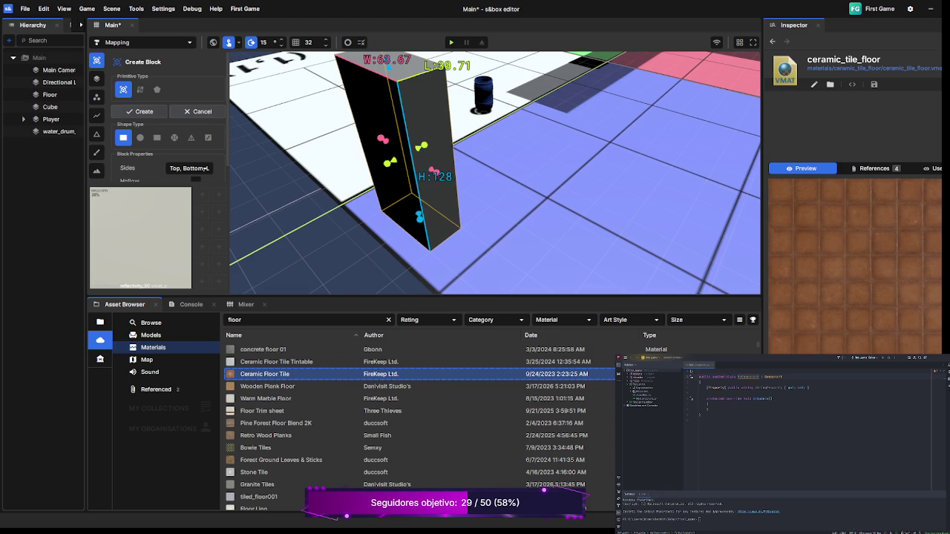
Step: Create the outlined 128-unit-high block near the barrel
{"action": "key", "text": "Return"}
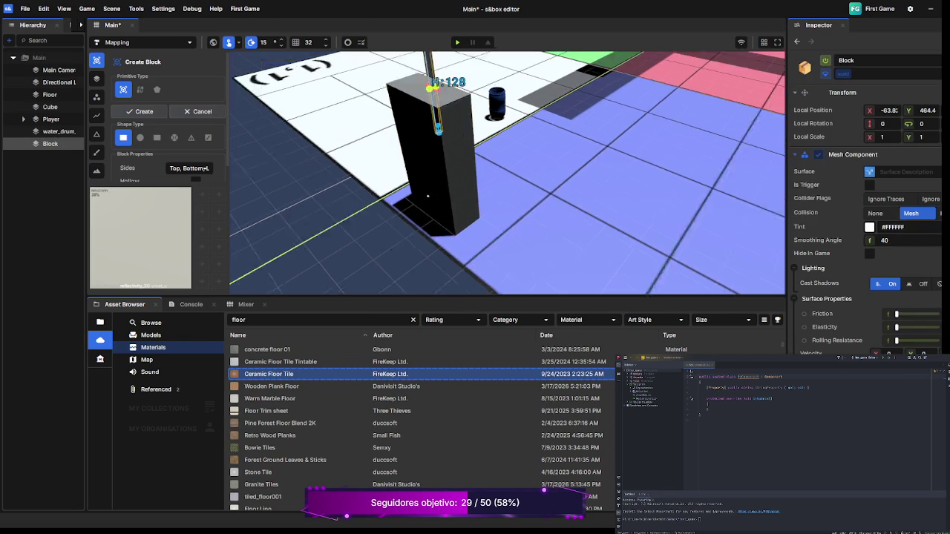
{"action": "key", "text": "Return"}
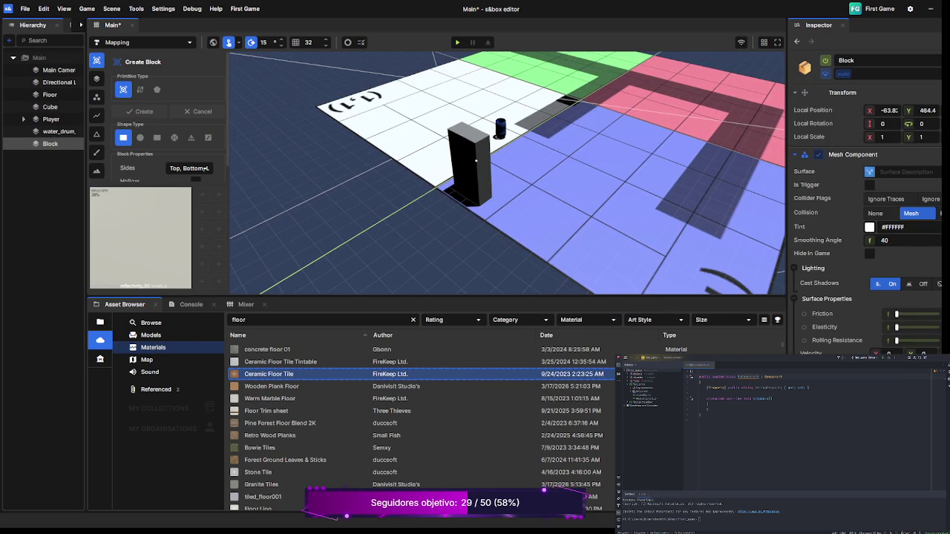
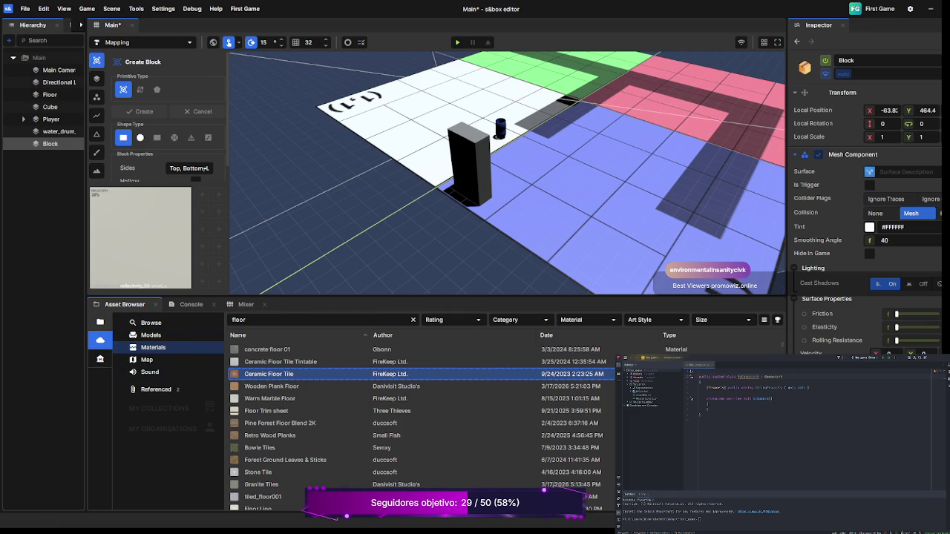
Step: Leave the online floor-material results and switch the Asset Browser to the local folders view
{"action": "left_click", "coordinate": [100, 321]}
{"action": "left_click", "coordinate": [100, 359]}
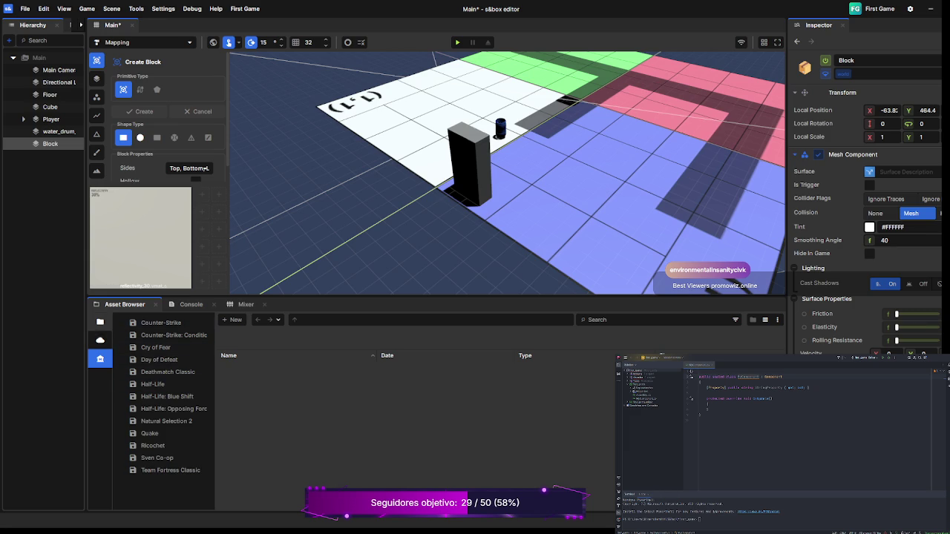
{"action": "left_click", "coordinate": [100, 322]}
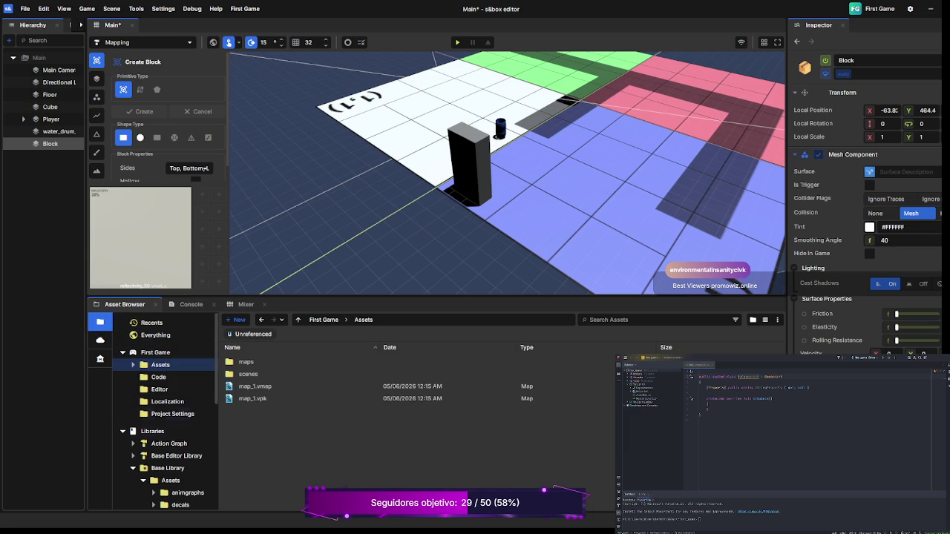
{"action": "key", "text": "Right"}
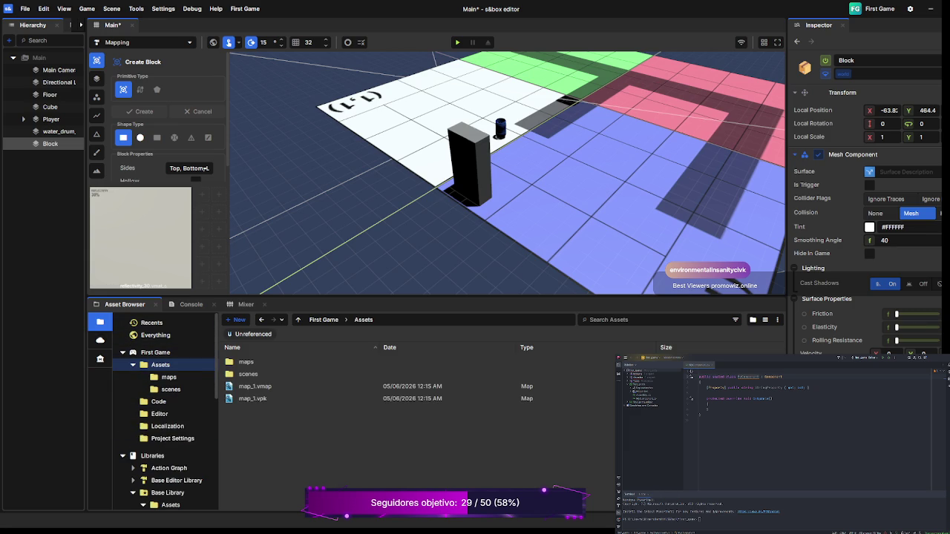
{"action": "key", "text": "Left"}
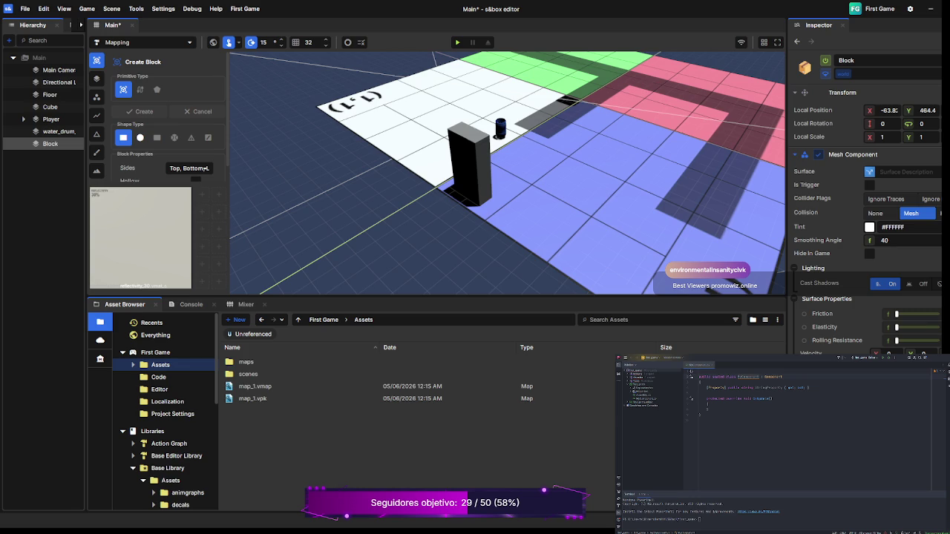
Step: Scroll through the folder tree and briefly expand the Hammer library folder
{"action": "scroll", "coordinate": [166, 412], "scroll_direction": "down", "scroll_amount": 1}
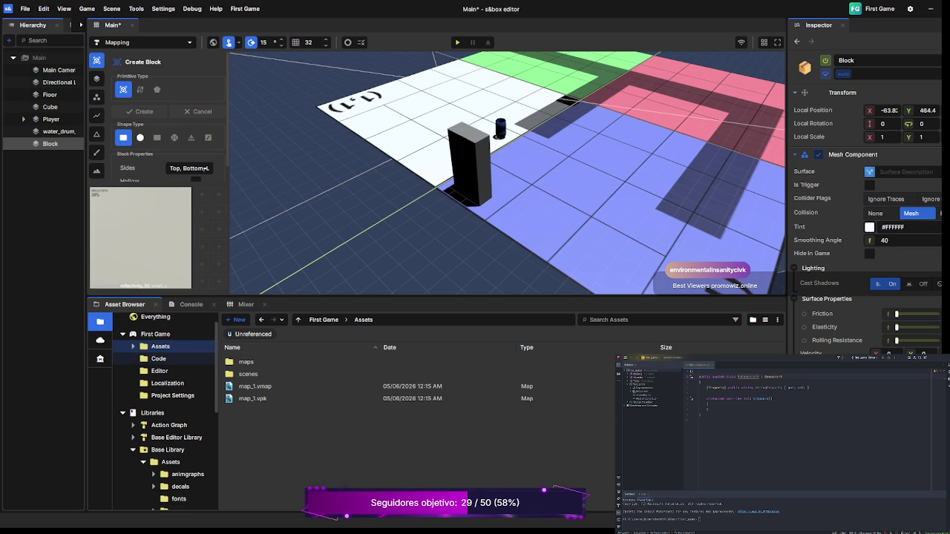
{"action": "scroll", "coordinate": [165, 412], "scroll_direction": "down", "scroll_amount": 4}
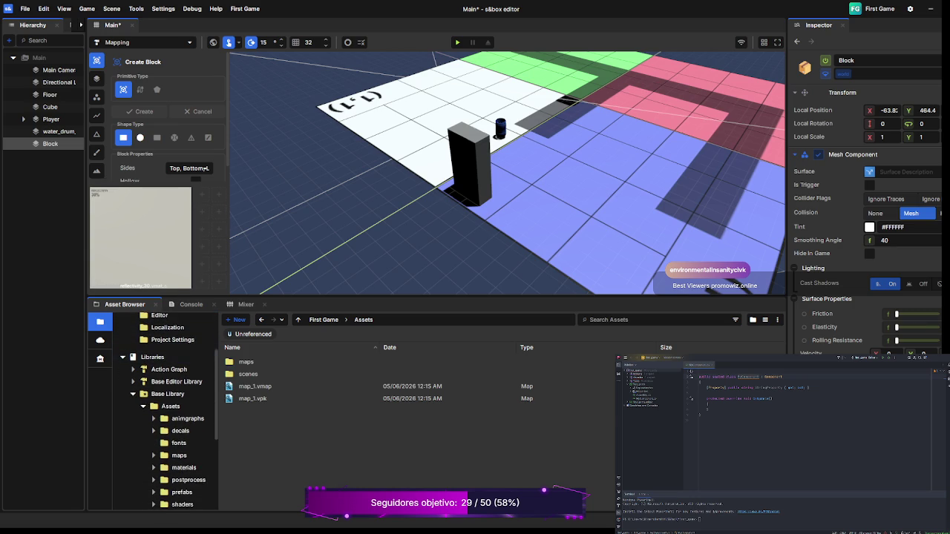
{"action": "scroll", "coordinate": [166, 412], "scroll_direction": "down", "scroll_amount": 1}
{"action": "scroll", "coordinate": [166, 412], "scroll_direction": "down", "scroll_amount": 3}
{"action": "scroll", "coordinate": [165, 412], "scroll_direction": "down", "scroll_amount": 3}
{"action": "scroll", "coordinate": [166, 356], "scroll_direction": "up", "scroll_amount": 3}
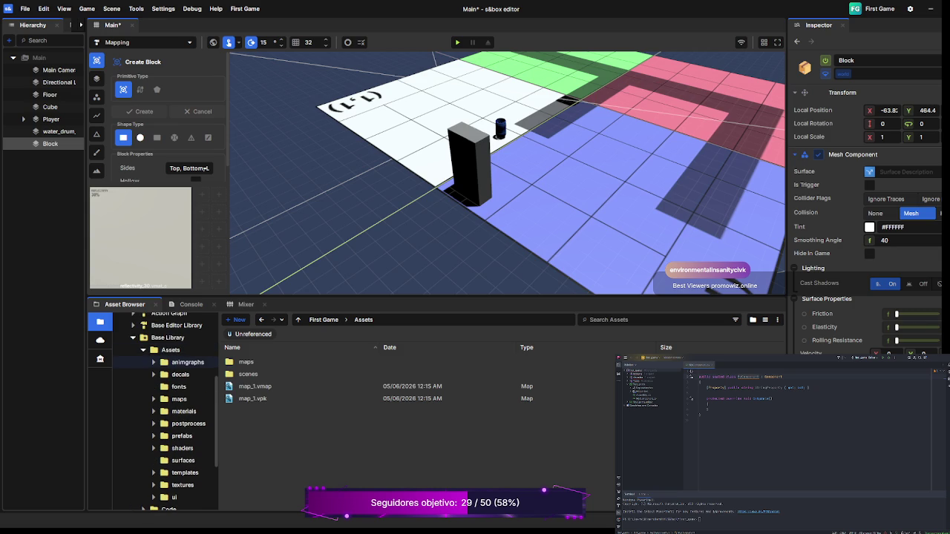
{"action": "scroll", "coordinate": [166, 412], "scroll_direction": "up", "scroll_amount": 5}
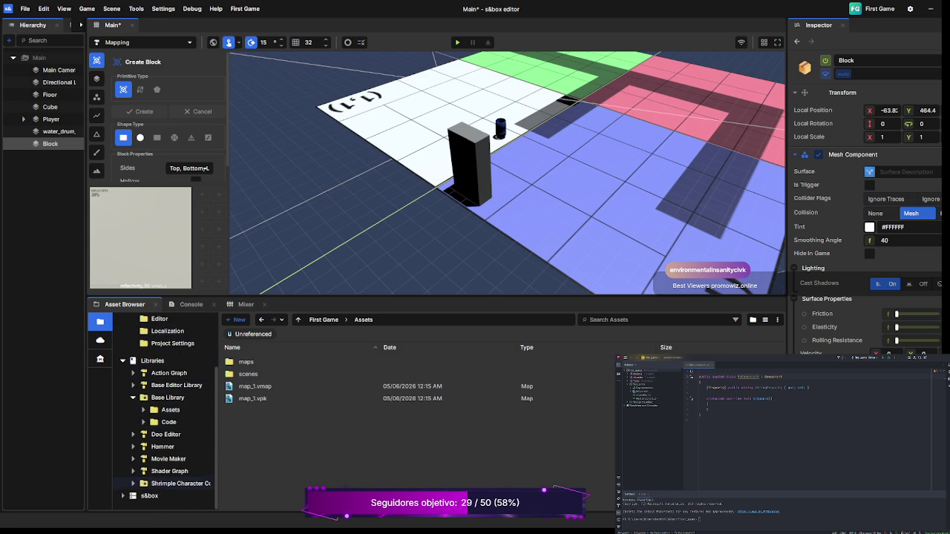
{"action": "left_click", "coordinate": [133, 447]}
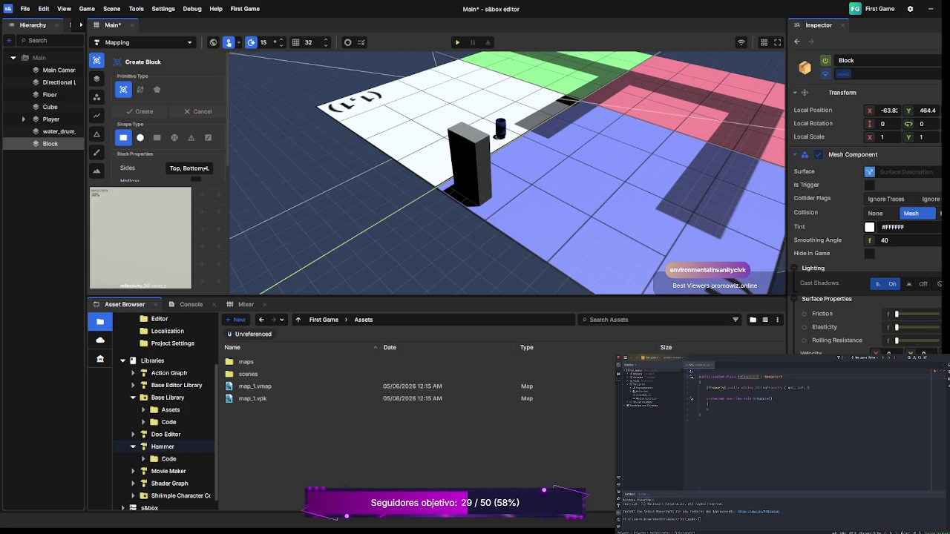
{"action": "left_click", "coordinate": [133, 447]}
Step: Expand the s&box library and show the Citizen folder's maps, materials and models
{"action": "left_click", "coordinate": [123, 496]}
{"action": "scroll", "coordinate": [166, 445], "scroll_direction": "down", "scroll_amount": 2}
{"action": "scroll", "coordinate": [166, 438], "scroll_direction": "down", "scroll_amount": 4}
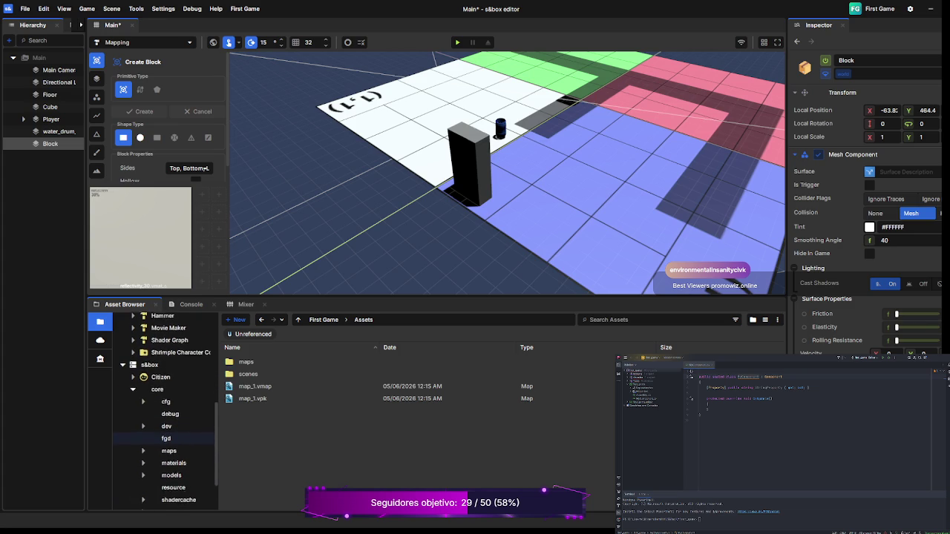
{"action": "scroll", "coordinate": [164, 401], "scroll_direction": "up", "scroll_amount": 4}
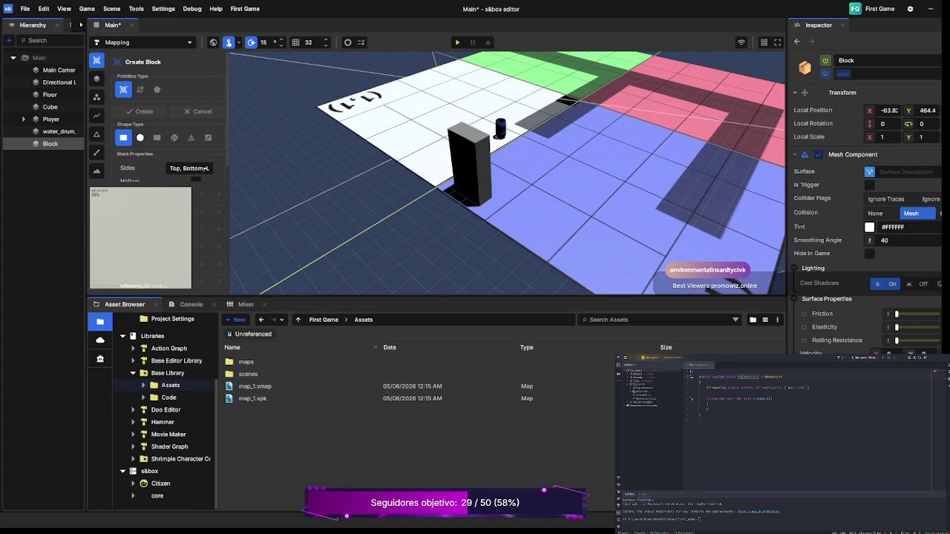
{"action": "left_click", "coordinate": [161, 483]}
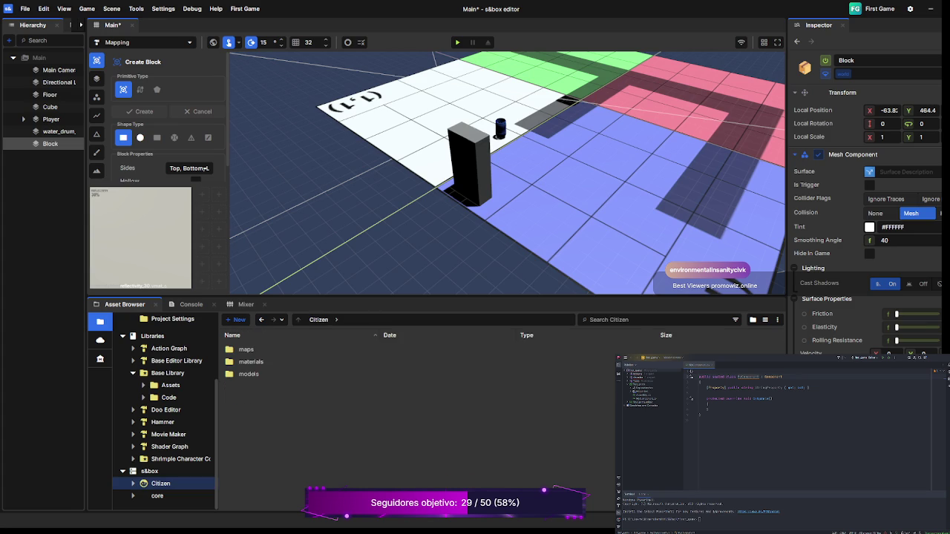
Step: Expand Citizen, open its models folder, then the citizen subfolder
{"action": "left_click", "coordinate": [133, 483]}
{"action": "scroll", "coordinate": [163, 446], "scroll_direction": "down", "scroll_amount": 1}
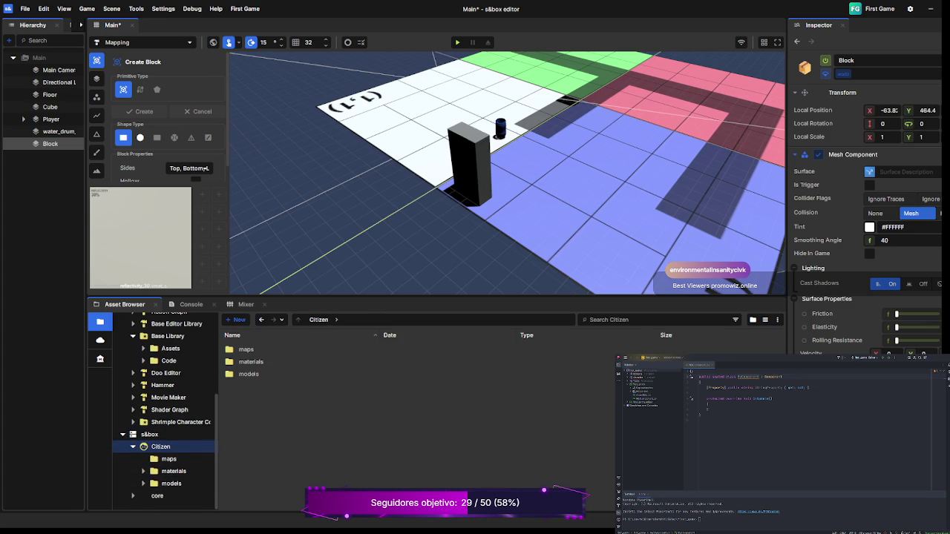
{"action": "left_click", "coordinate": [171, 483]}
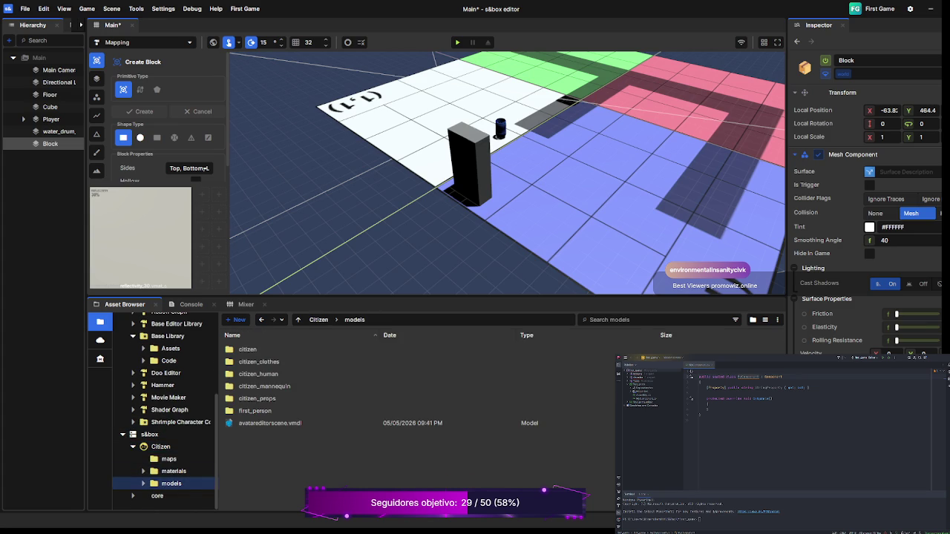
{"action": "double_click", "coordinate": [248, 349]}
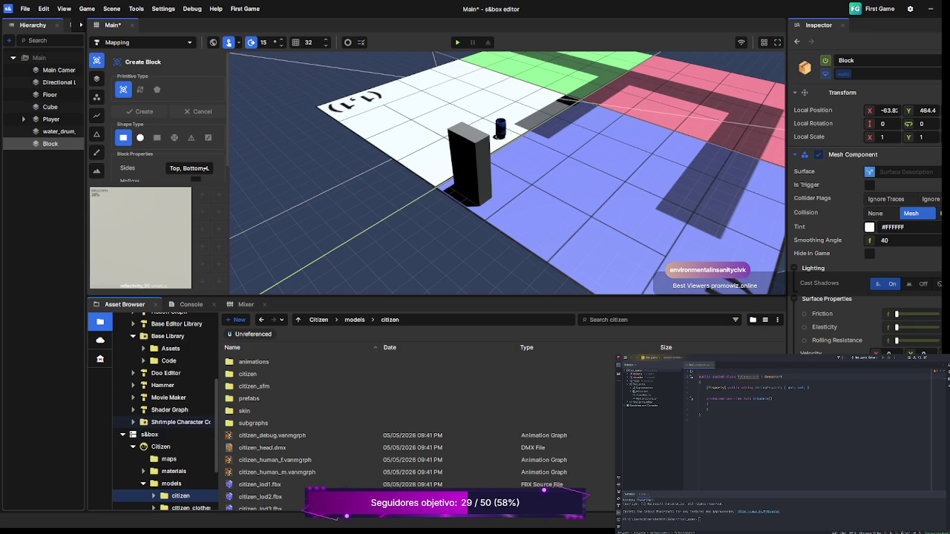
Step: Open the first_person models folder and widen the folder tree panel so names fit
{"action": "scroll", "coordinate": [163, 412], "scroll_direction": "down", "scroll_amount": 1}
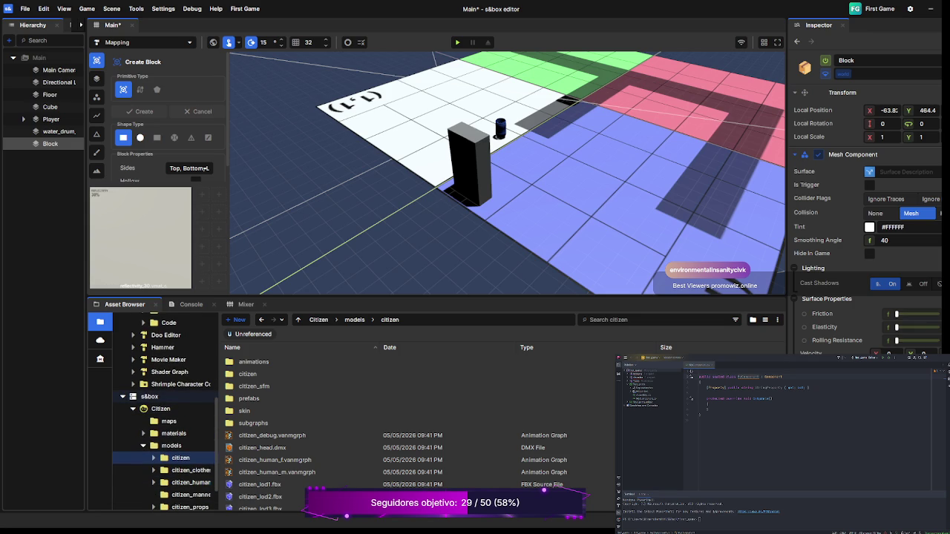
{"action": "scroll", "coordinate": [163, 412], "scroll_direction": "down", "scroll_amount": 1}
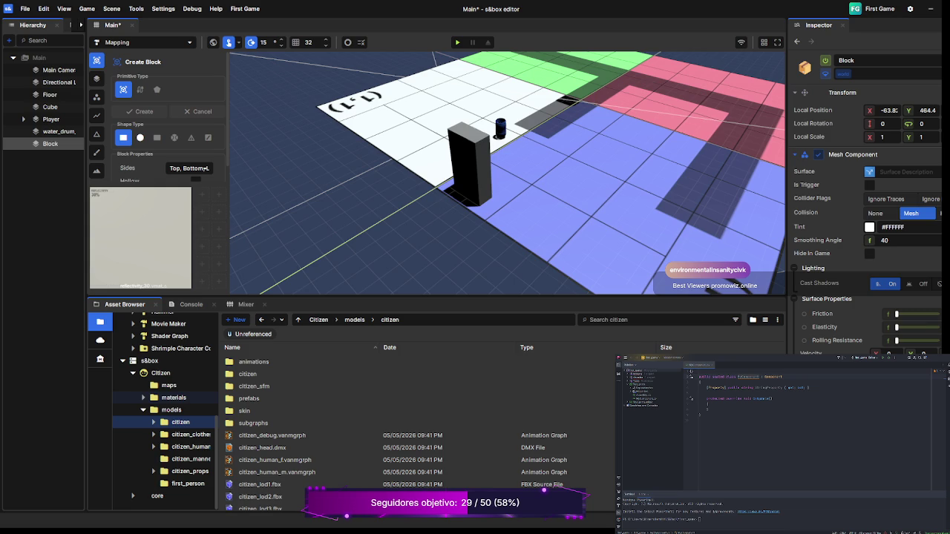
{"action": "left_click", "coordinate": [188, 484]}
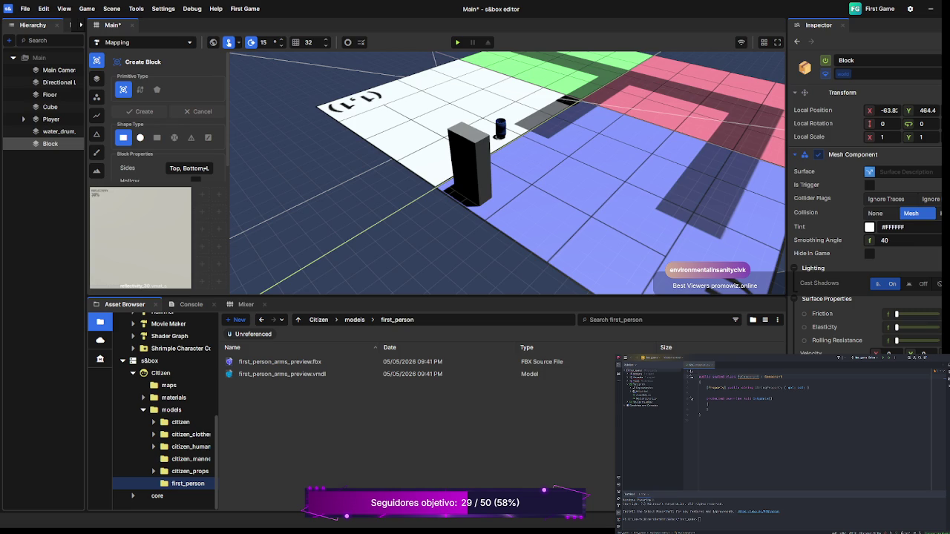
{"action": "left_click_drag", "start_coordinate": [219, 408], "coordinate": [235, 408]}
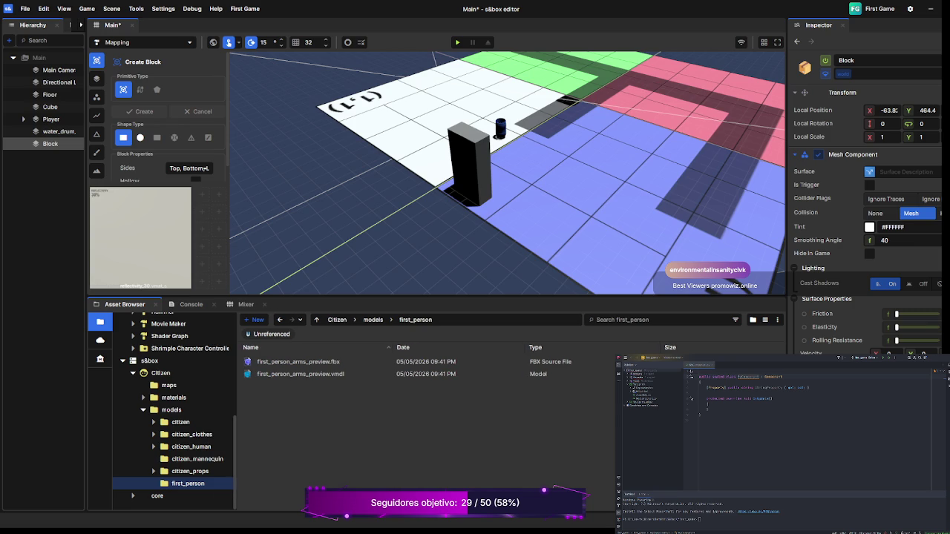
Step: Expand the citizen models folder and look through its prefabs, skin and subgraphs folders
{"action": "left_click", "coordinate": [153, 422]}
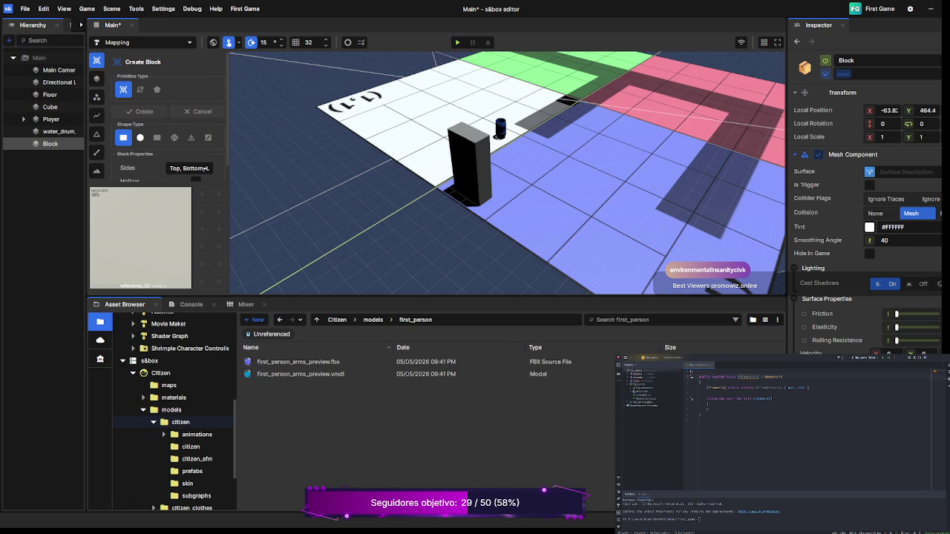
{"action": "left_click", "coordinate": [191, 447]}
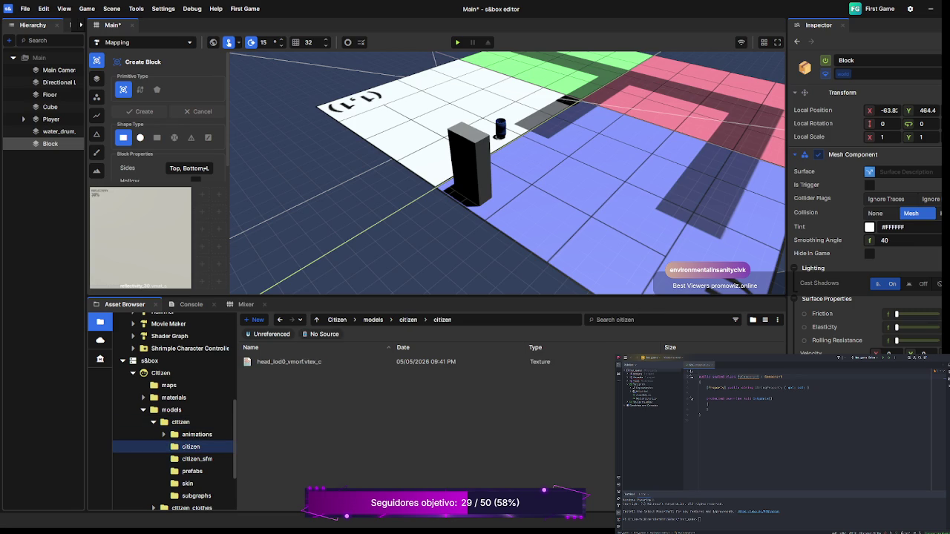
{"action": "scroll", "coordinate": [173, 412], "scroll_direction": "down", "scroll_amount": 1}
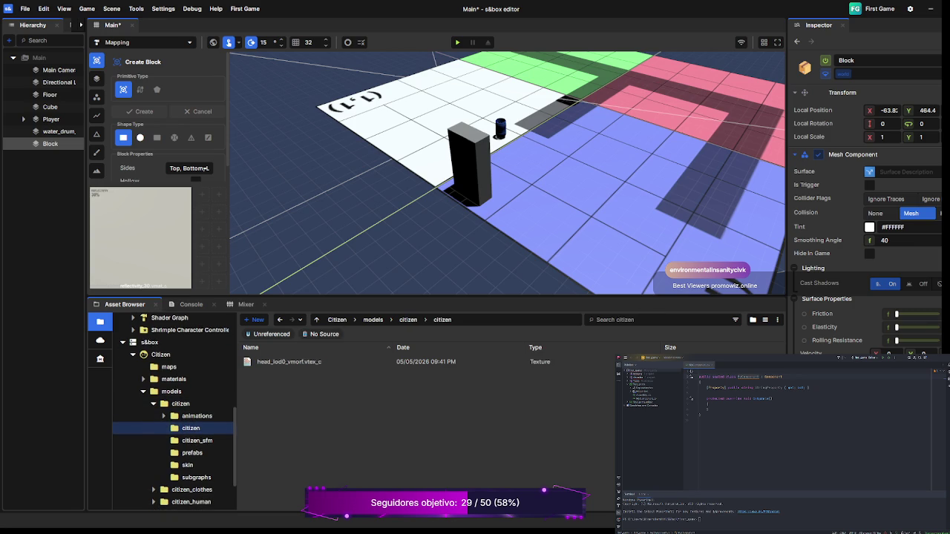
{"action": "left_click", "coordinate": [192, 453]}
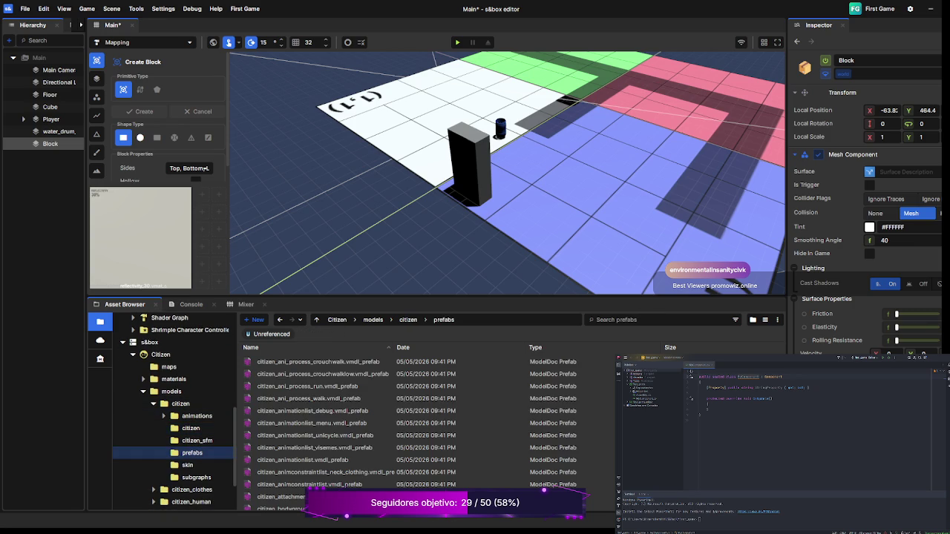
{"action": "left_click", "coordinate": [188, 464]}
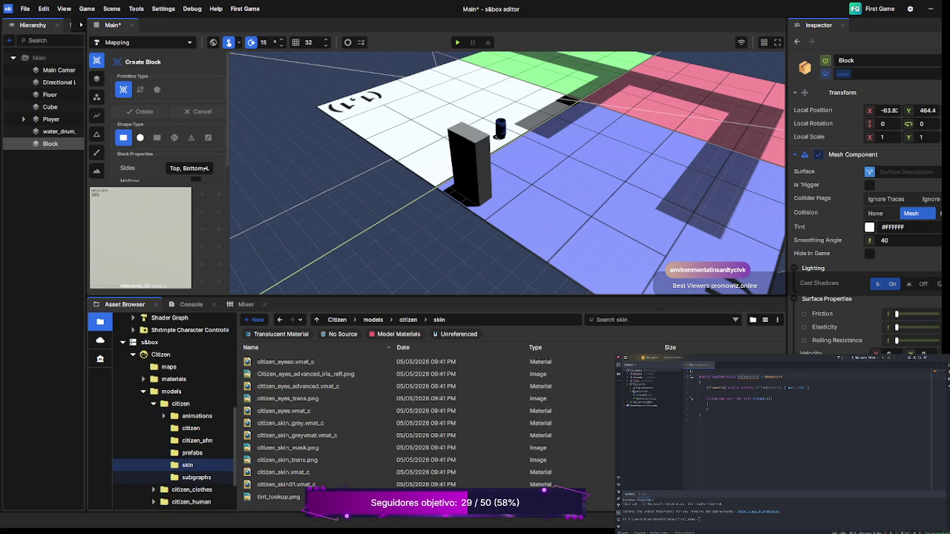
{"action": "left_click", "coordinate": [195, 477]}
{"action": "left_click", "coordinate": [188, 465]}
Step: Browse the citizen_sfm, prefabs, skin, subgraphs, clothes, human and animations folders
{"action": "left_click", "coordinate": [191, 428]}
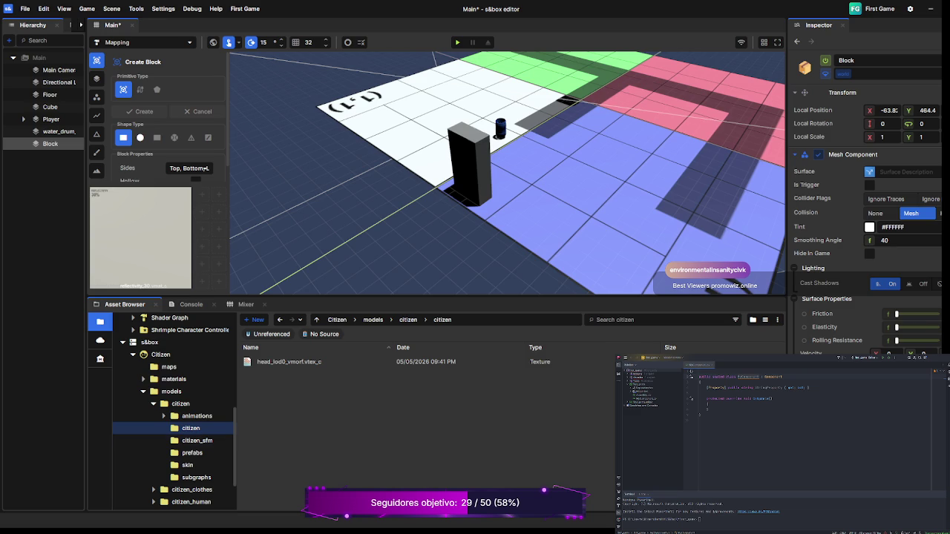
{"action": "left_click", "coordinate": [197, 441]}
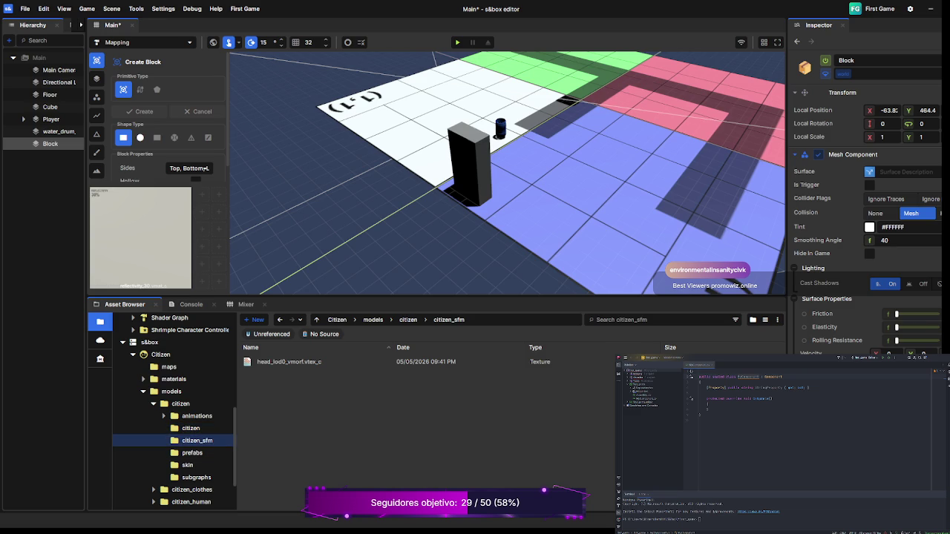
{"action": "left_click", "coordinate": [192, 453]}
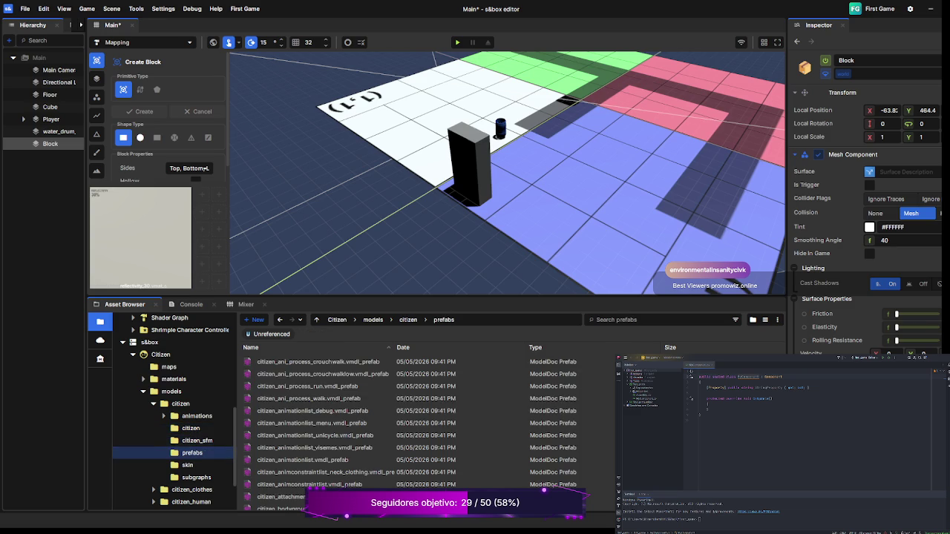
{"action": "left_click", "coordinate": [188, 465]}
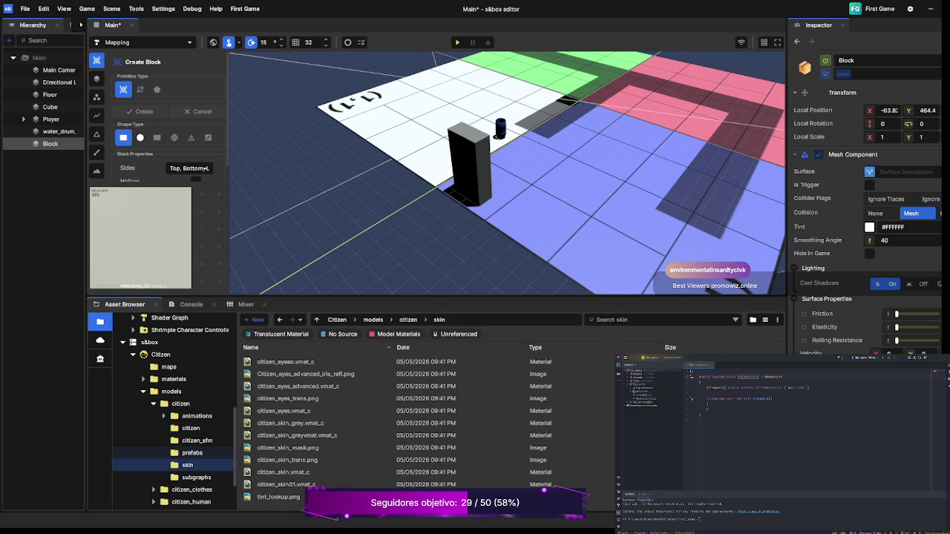
{"action": "scroll", "coordinate": [178, 428], "scroll_direction": "down", "scroll_amount": 1}
{"action": "left_click", "coordinate": [196, 440]}
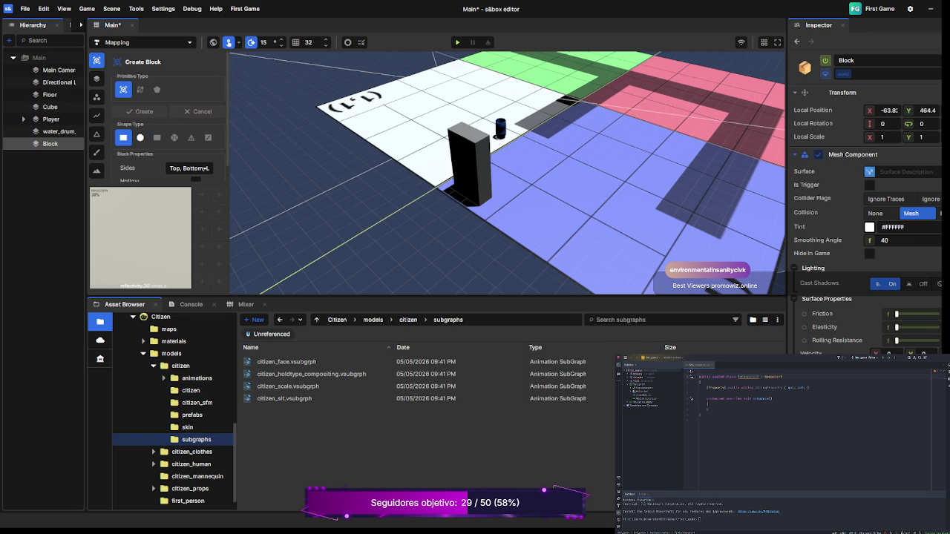
{"action": "left_click", "coordinate": [191, 452]}
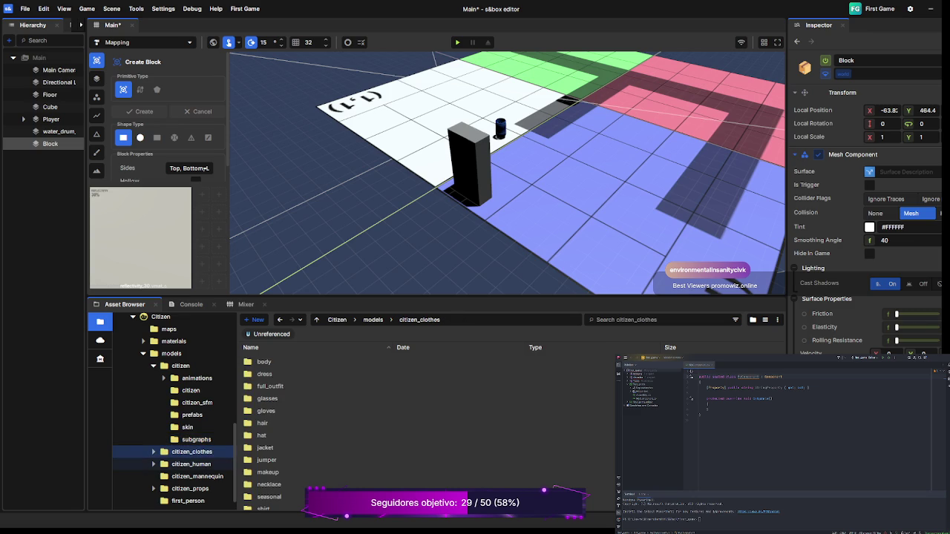
{"action": "left_click", "coordinate": [191, 464]}
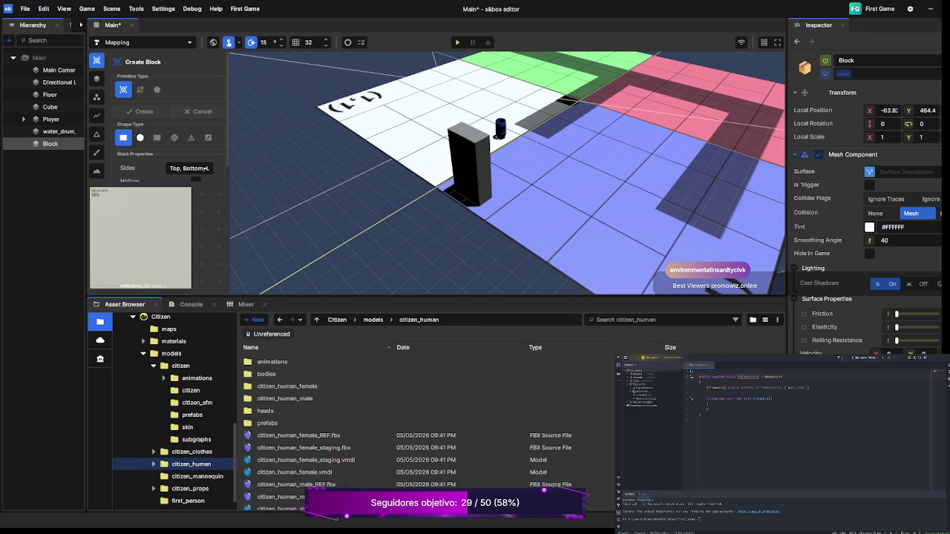
{"action": "left_click", "coordinate": [197, 378]}
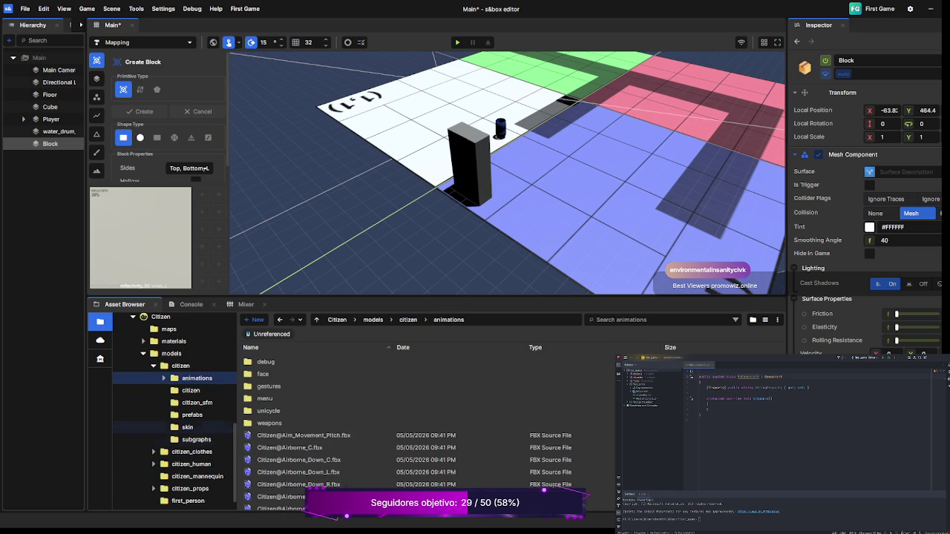
Step: Revisit skin, subgraphs, prefabs and citizen_sfm, ending on citizen/citizen with head_lod0_vmorf.vtex_c
{"action": "left_click", "coordinate": [188, 428]}
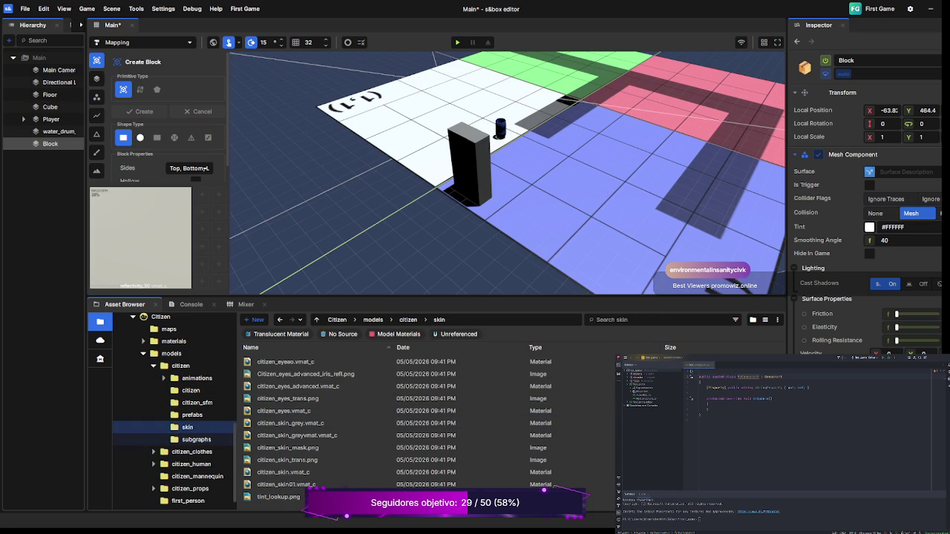
{"action": "left_click", "coordinate": [196, 440]}
{"action": "left_click", "coordinate": [192, 415]}
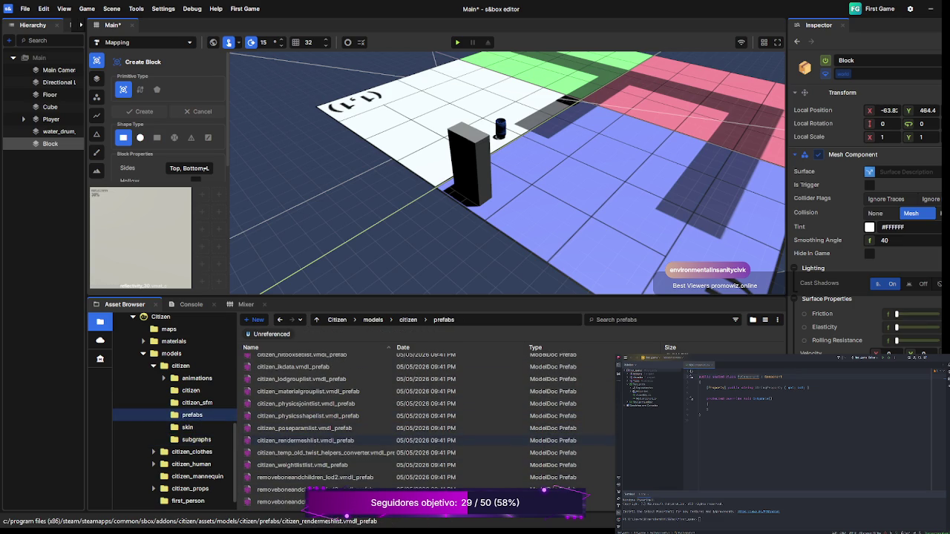
{"action": "scroll", "coordinate": [319, 445], "scroll_direction": "up", "scroll_amount": 5}
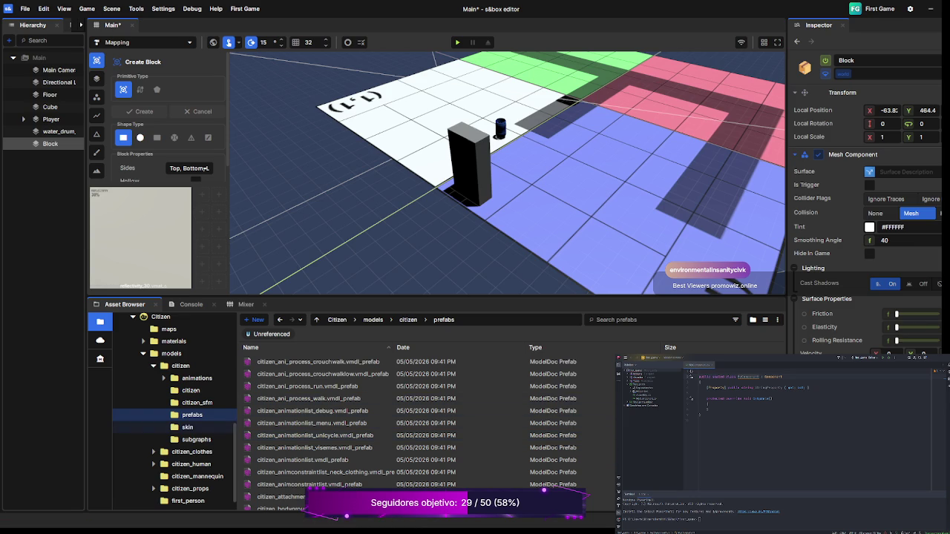
{"action": "left_click", "coordinate": [197, 403]}
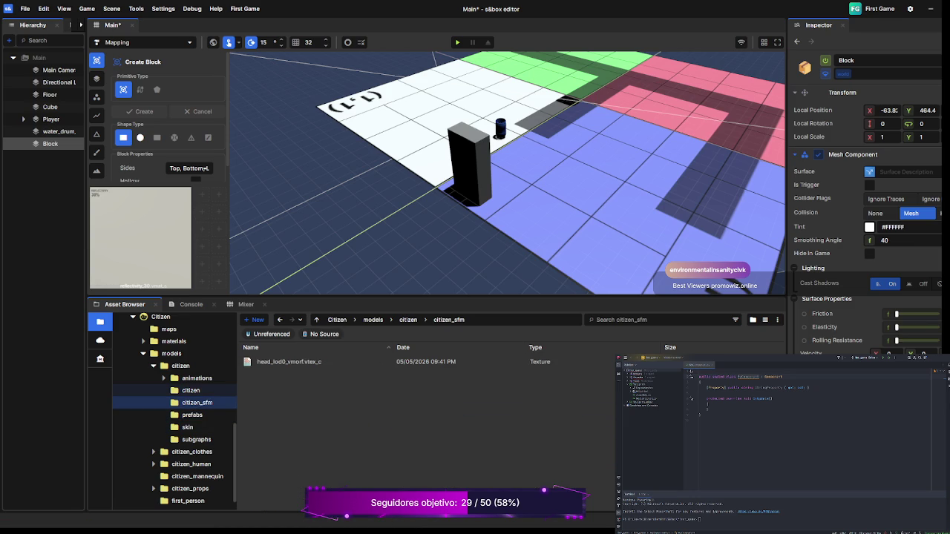
{"action": "left_click", "coordinate": [191, 391]}
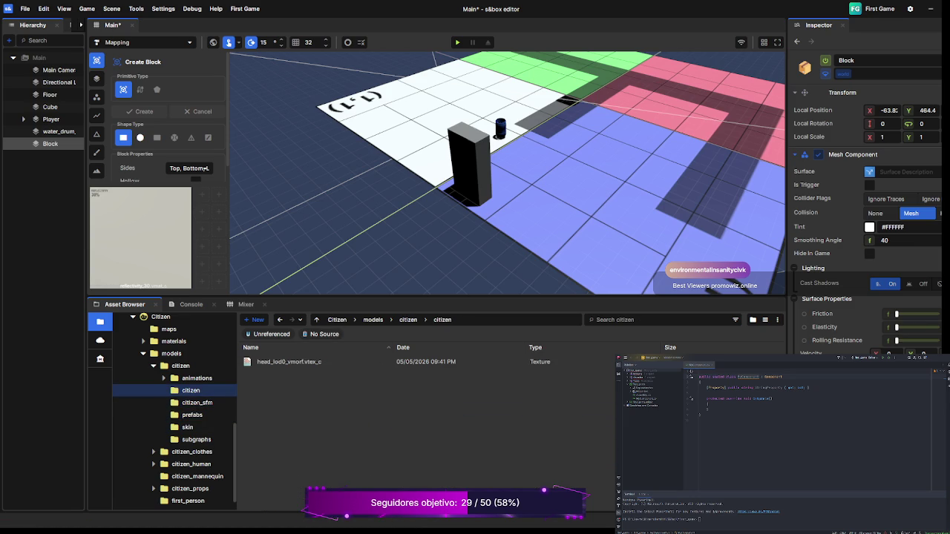
{"action": "scroll", "coordinate": [163, 476], "scroll_direction": "down", "scroll_amount": 1}
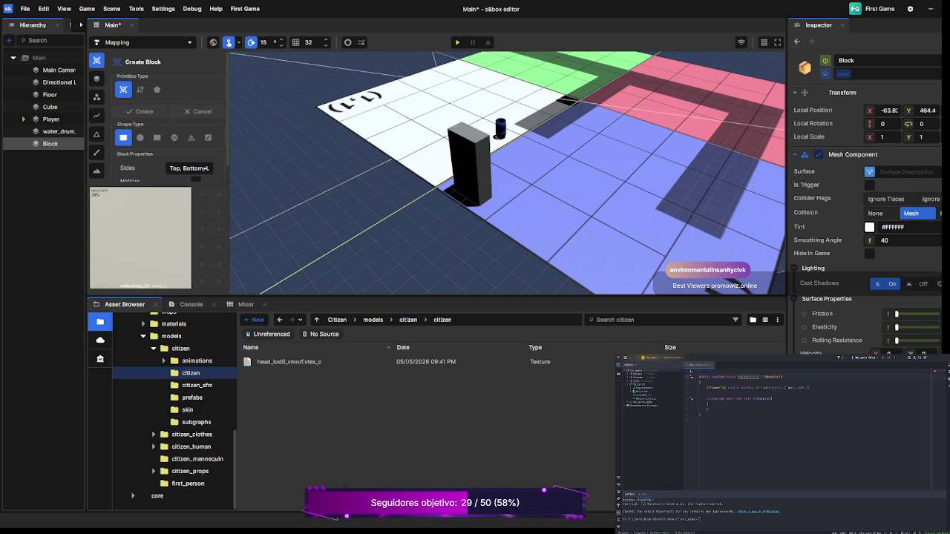
Step: Switch back to Object Select mode and select the Player object in the Hierarchy
{"action": "key", "text": "Escape"}
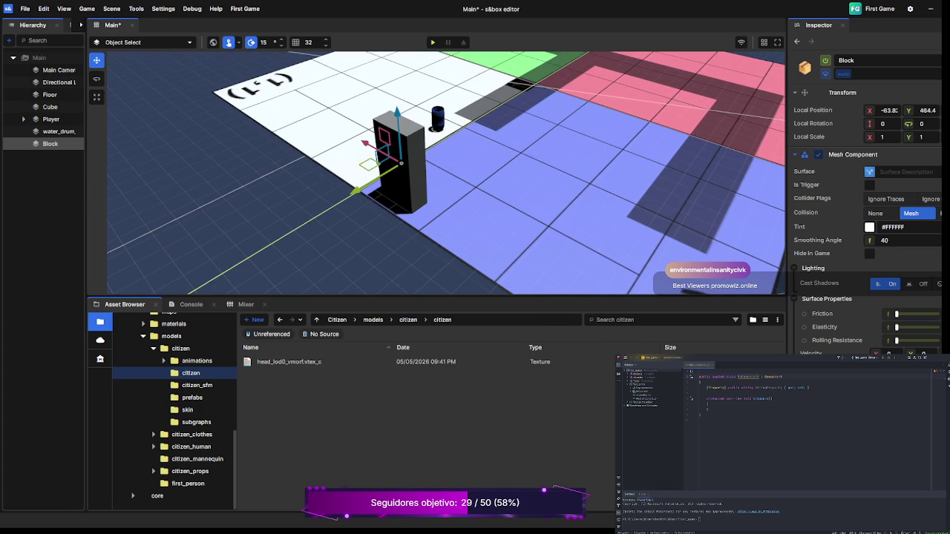
{"action": "left_click", "coordinate": [24, 119]}
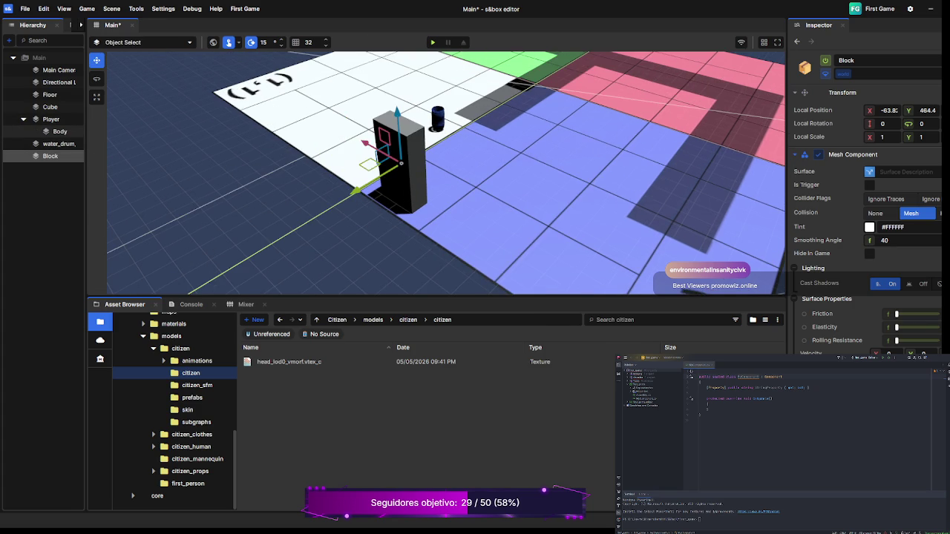
{"action": "left_click", "coordinate": [60, 131]}
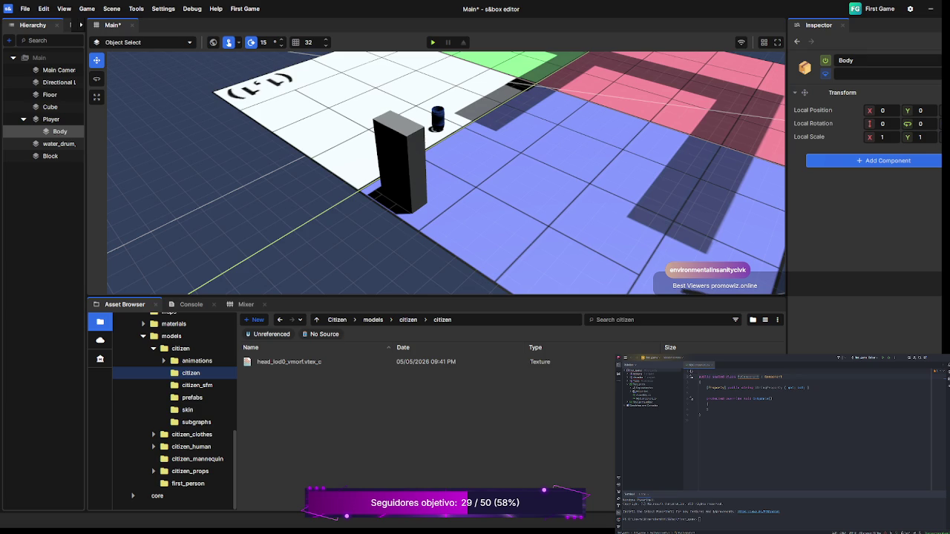
{"action": "left_click", "coordinate": [24, 118]}
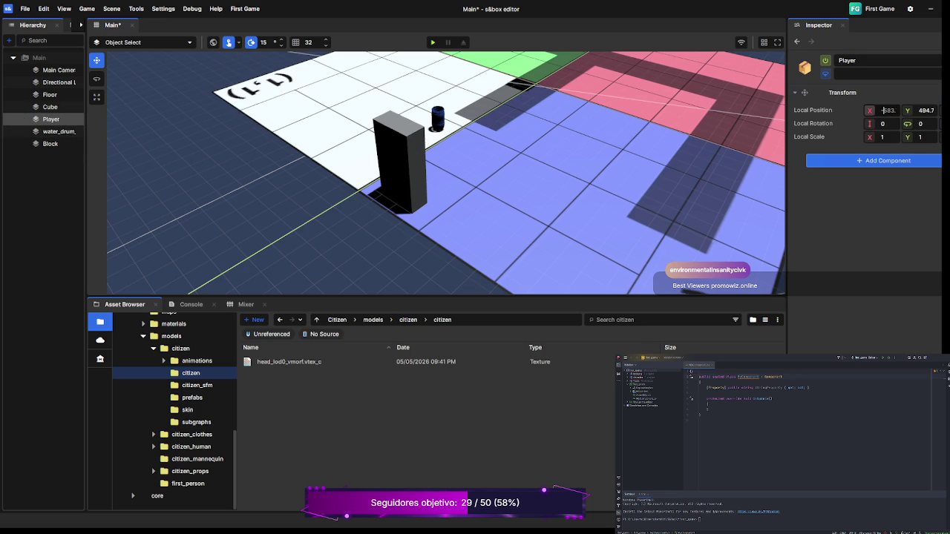
Step: Set the Player's Local Position X and Y to 0
{"action": "left_click", "coordinate": [882, 110]}
{"action": "type", "text": "0"}
{"action": "key", "text": "Return"}
{"action": "left_click", "coordinate": [924, 110]}
{"action": "type", "text": "0"}
{"action": "key", "text": "Return"}
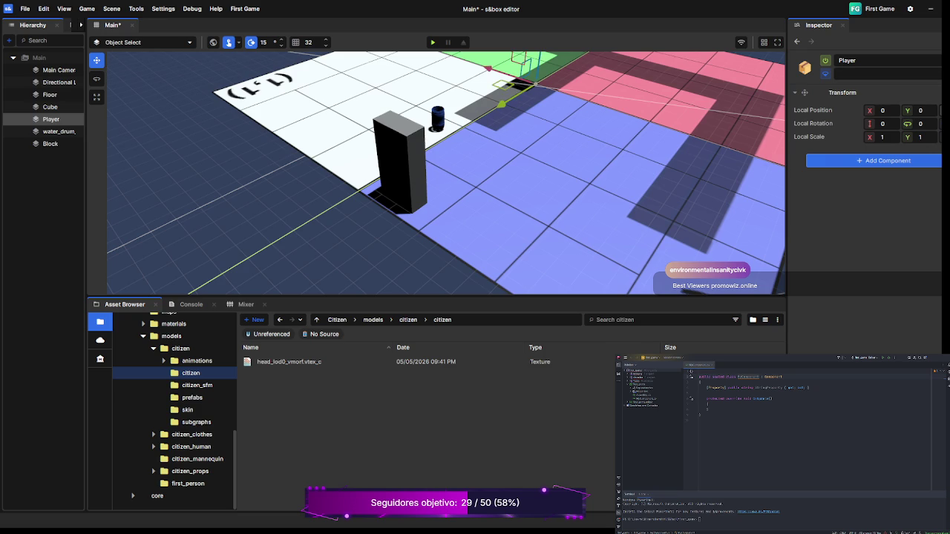
{"action": "scroll", "coordinate": [445, 171], "scroll_direction": "down", "scroll_amount": 5}
{"action": "scroll", "coordinate": [445, 171], "scroll_direction": "down", "scroll_amount": 3}
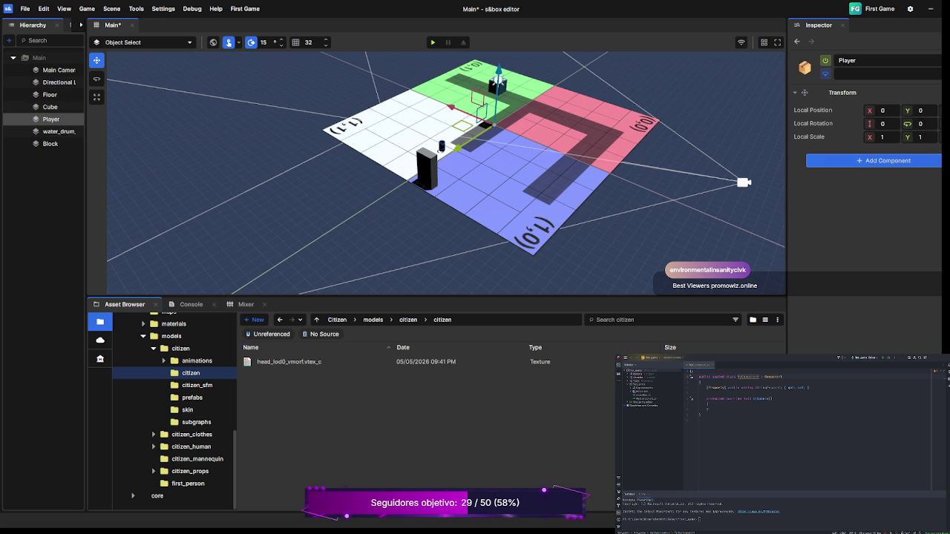
Step: Add two empty children under Player, naming them Body and Head
{"action": "key", "text": "ctrl+shift+n"}
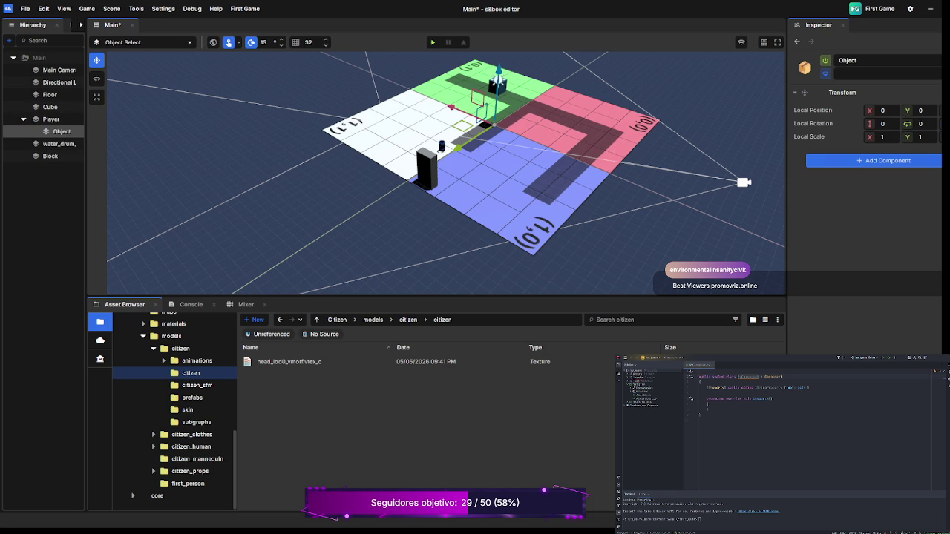
{"action": "type", "text": "Body"}
{"action": "key", "text": "Return"}
{"action": "left_click", "coordinate": [51, 119]}
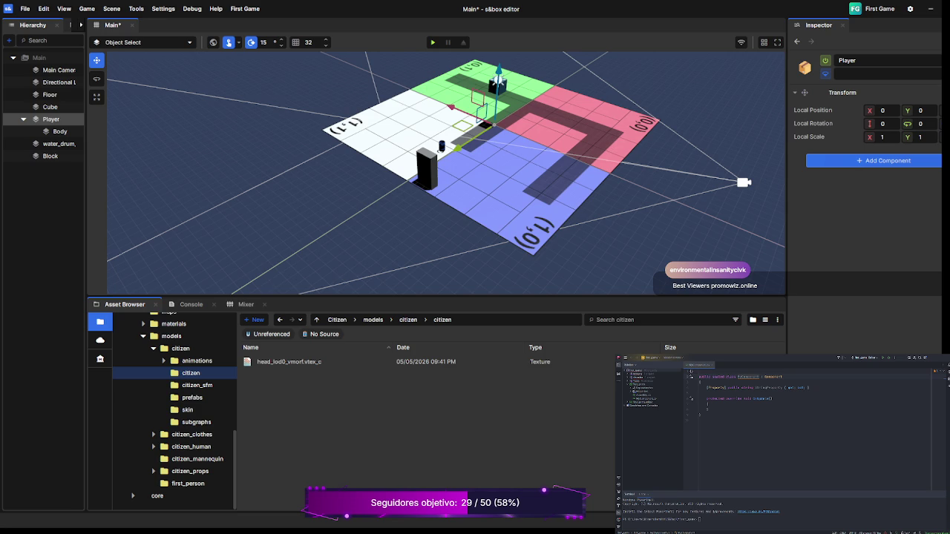
{"action": "key", "text": "ctrl+shift+n"}
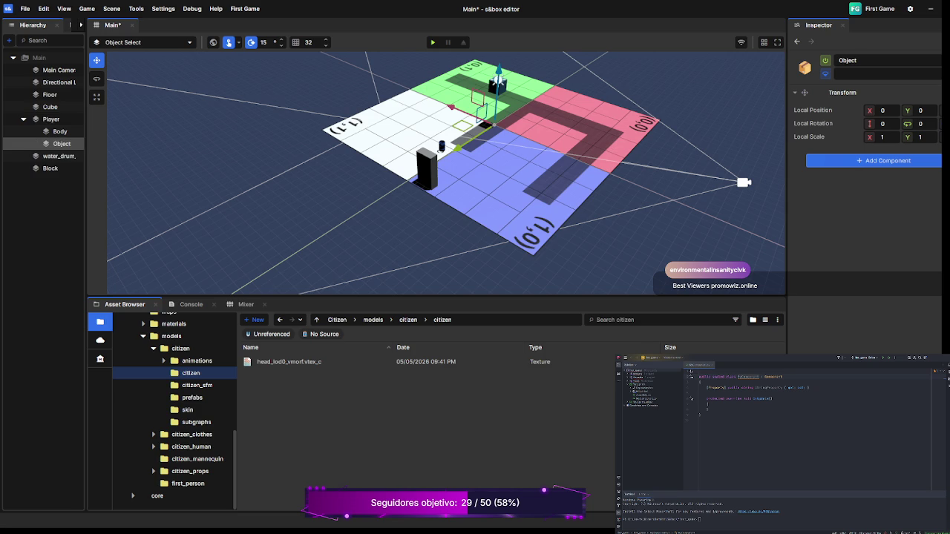
{"action": "type", "text": "Head"}
{"action": "key", "text": "Return"}
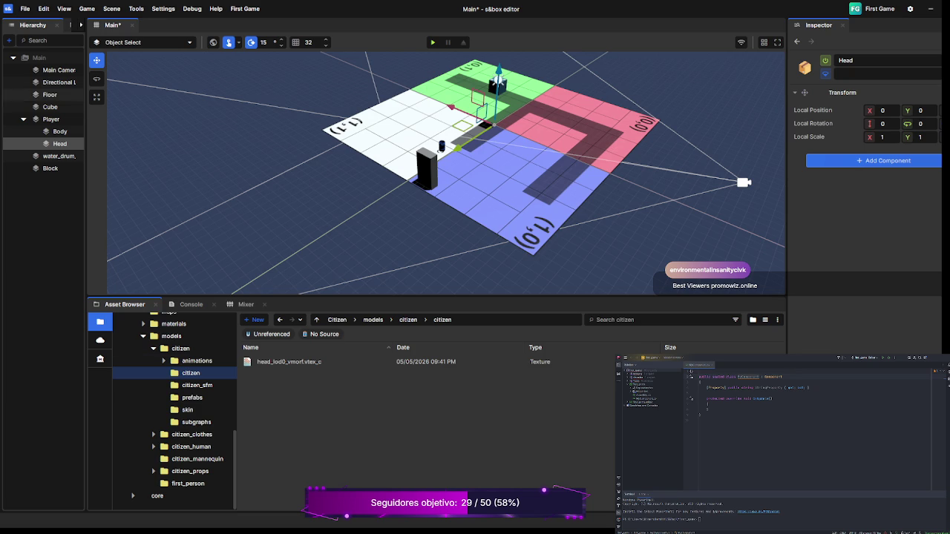
{"action": "left_click", "coordinate": [60, 132]}
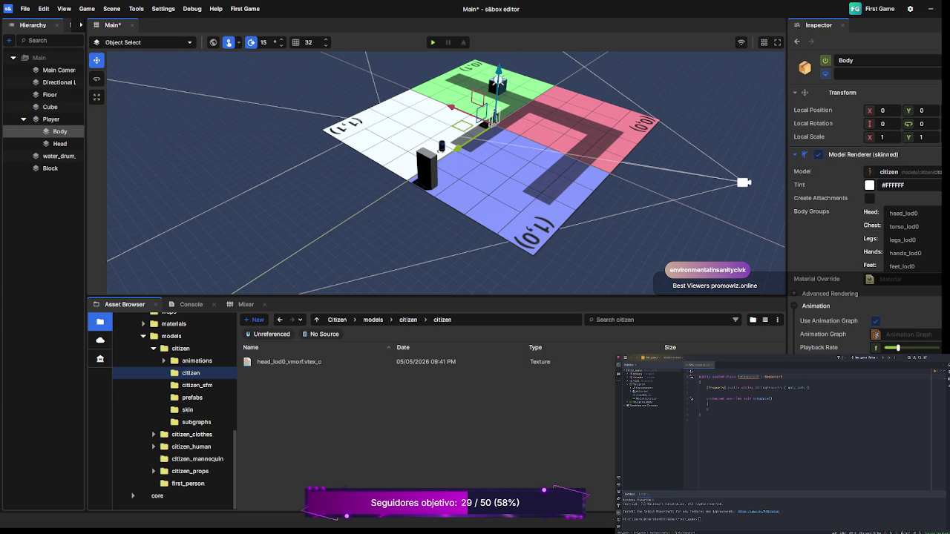
Step: Focus the scene view on the Floor object
{"action": "double_click", "coordinate": [50, 94]}
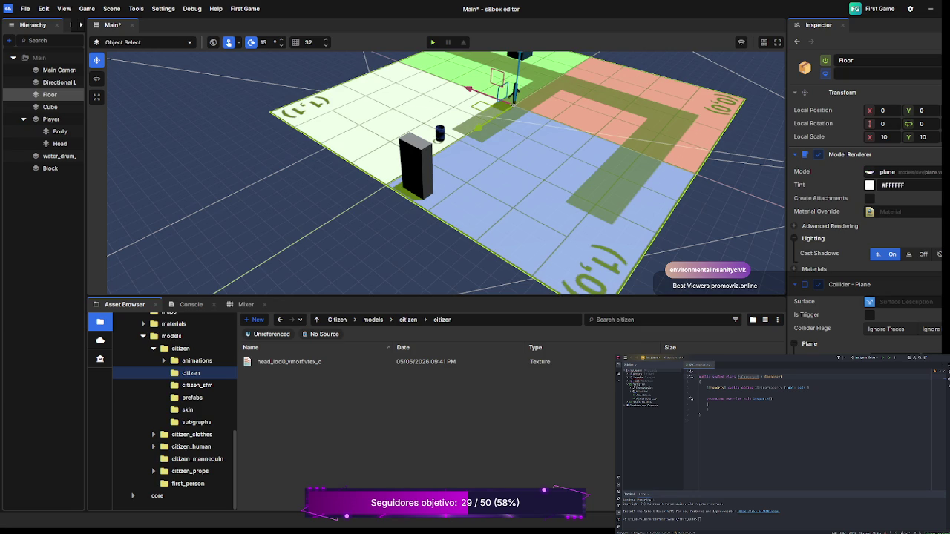
{"action": "left_click_drag", "start_coordinate": [445, 297], "coordinate": [445, 390]}
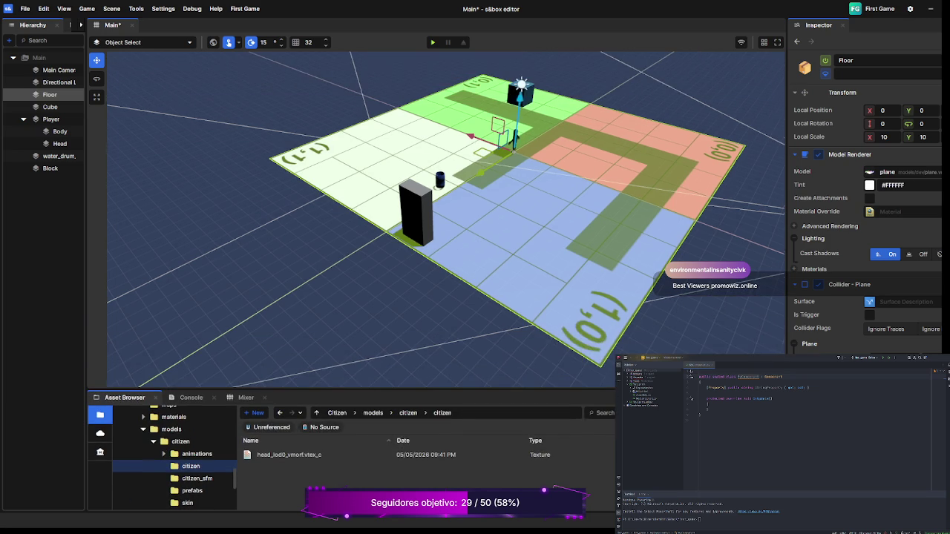
{"action": "scroll", "coordinate": [445, 223], "scroll_direction": "up", "scroll_amount": 3}
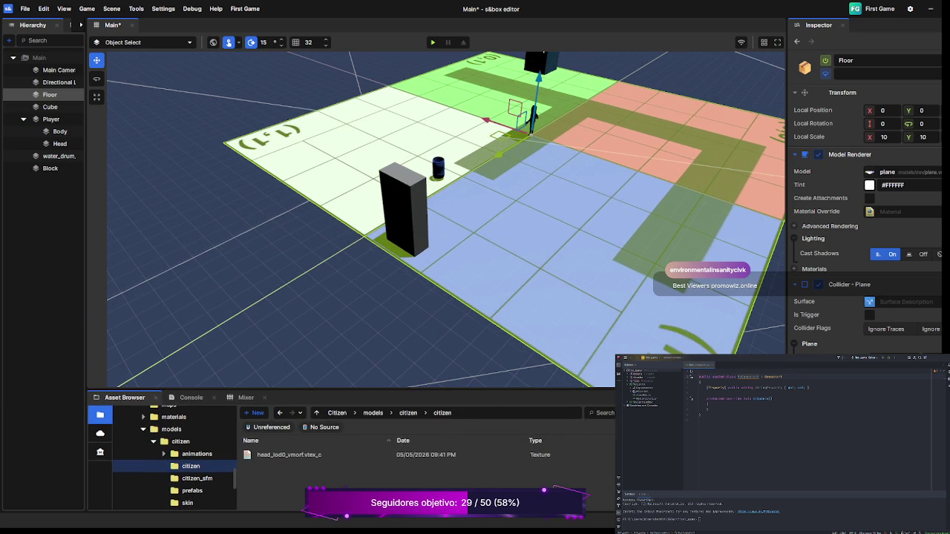
{"action": "scroll", "coordinate": [445, 223], "scroll_direction": "up", "scroll_amount": 2}
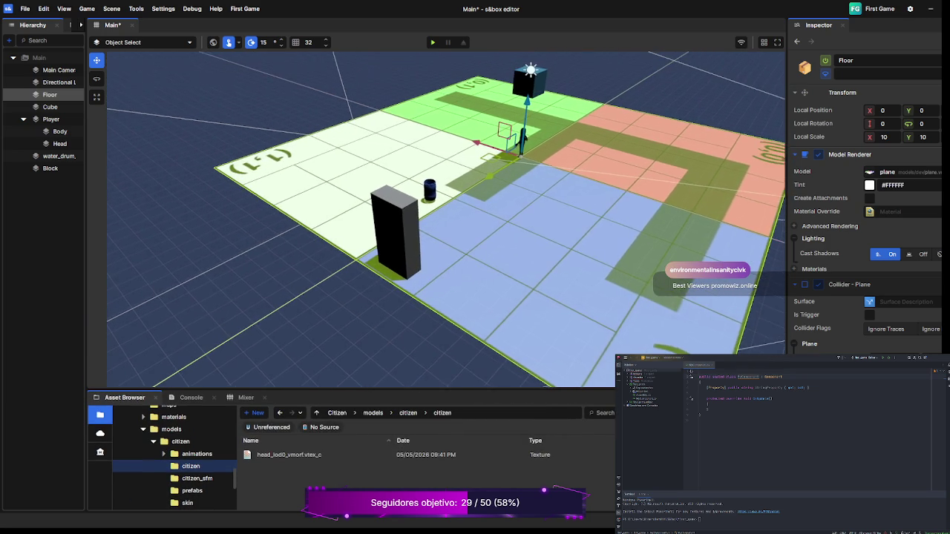
{"action": "scroll", "coordinate": [446, 223], "scroll_direction": "up", "scroll_amount": 2}
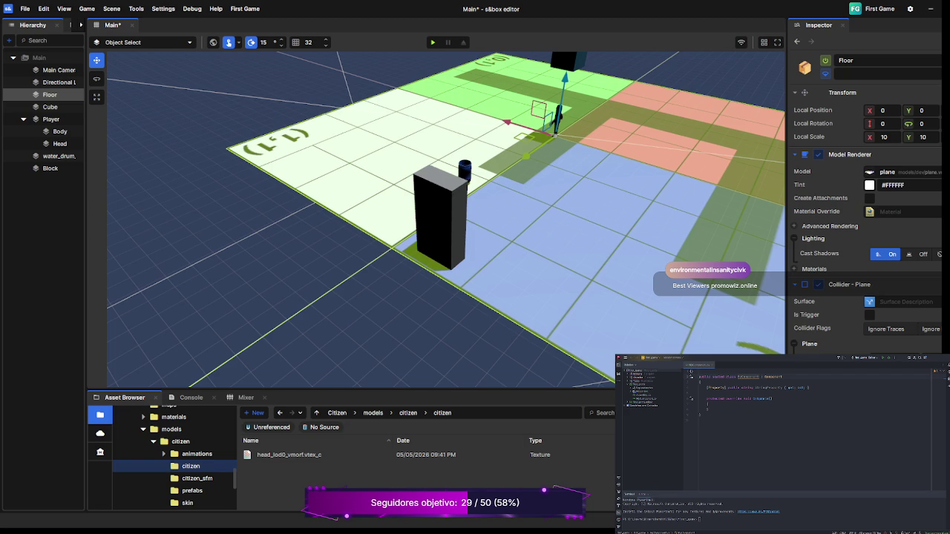
{"action": "scroll", "coordinate": [446, 223], "scroll_direction": "down", "scroll_amount": 3}
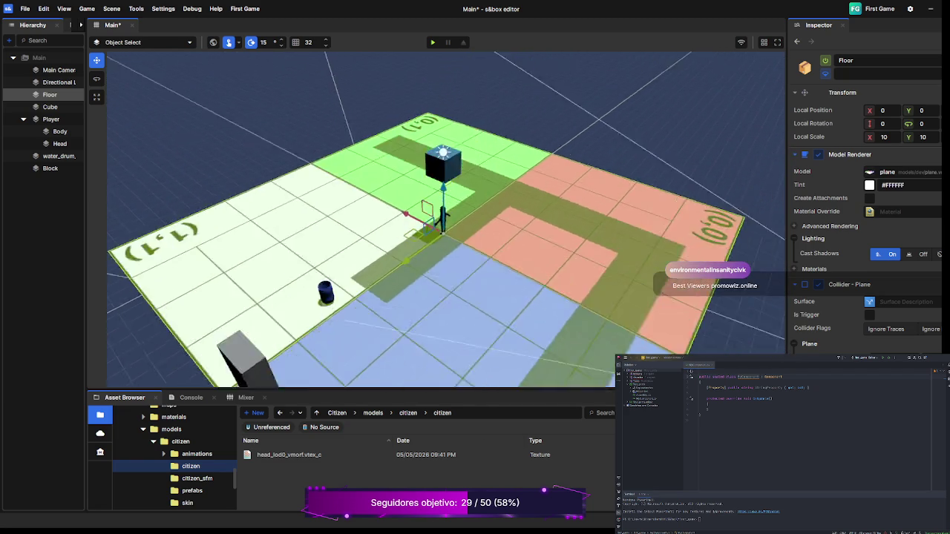
{"action": "scroll", "coordinate": [445, 223], "scroll_direction": "up", "scroll_amount": 5}
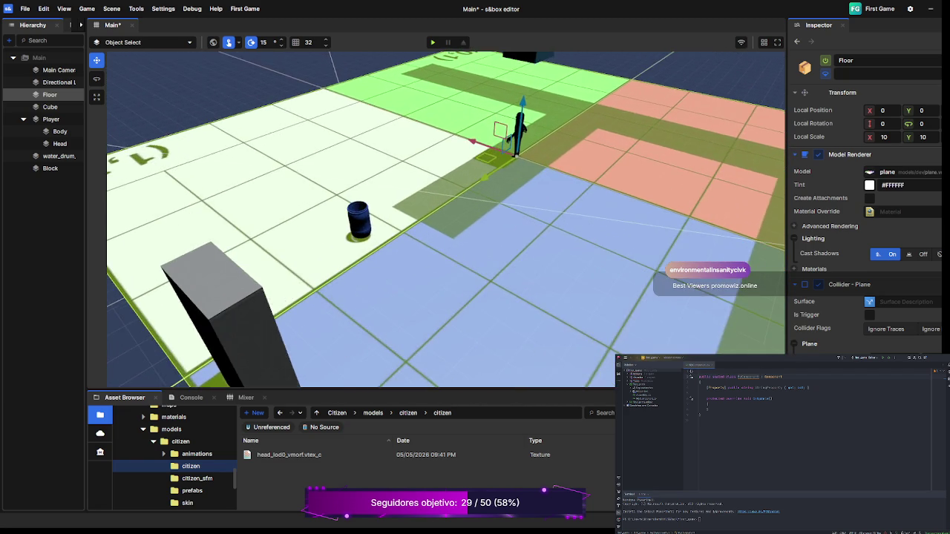
{"action": "scroll", "coordinate": [445, 223], "scroll_direction": "down", "scroll_amount": 3}
{"action": "scroll", "coordinate": [446, 223], "scroll_direction": "up", "scroll_amount": 5}
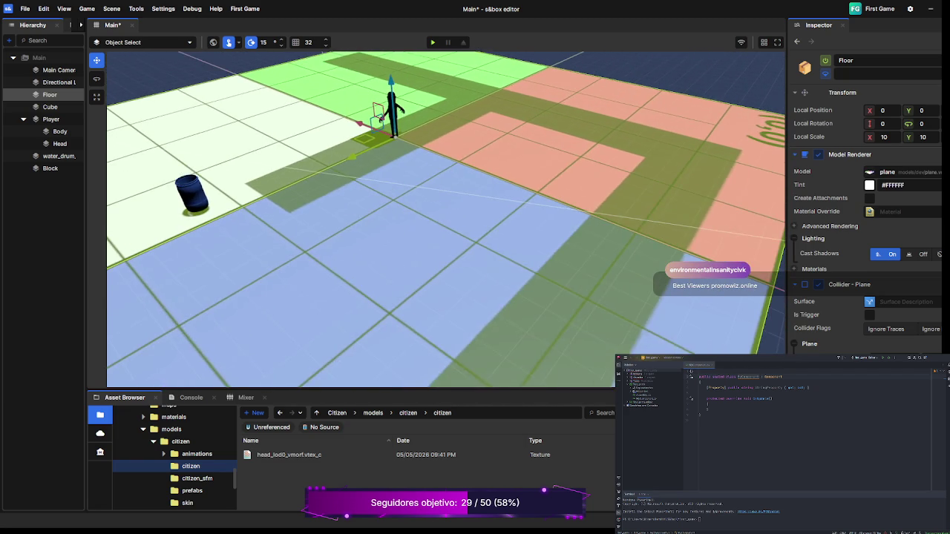
{"action": "scroll", "coordinate": [445, 223], "scroll_direction": "up", "scroll_amount": 3}
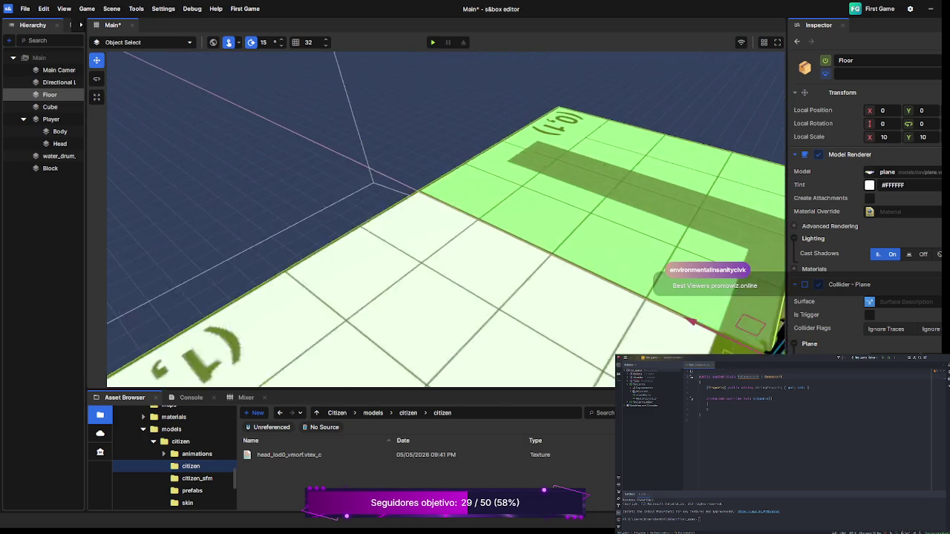
{"action": "scroll", "coordinate": [445, 223], "scroll_direction": "up", "scroll_amount": 3}
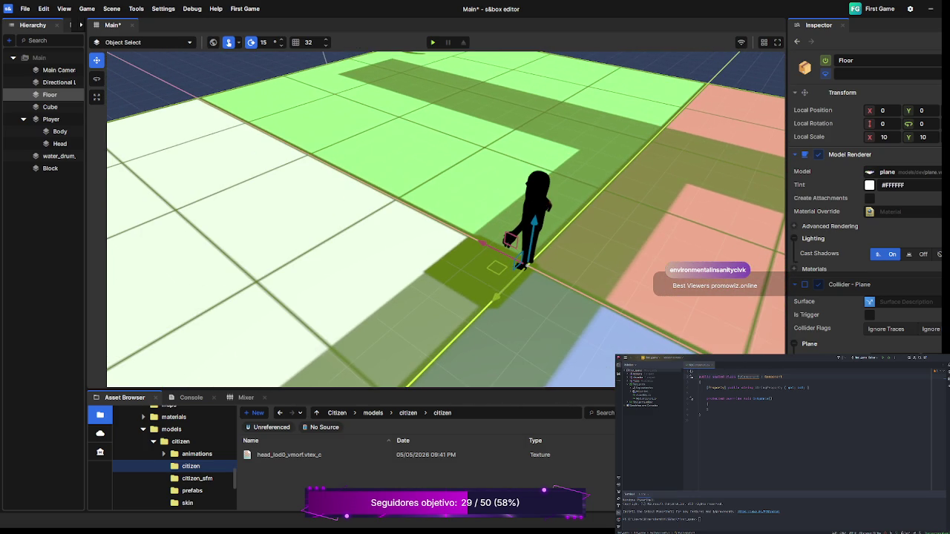
{"action": "scroll", "coordinate": [445, 223], "scroll_direction": "up", "scroll_amount": 3}
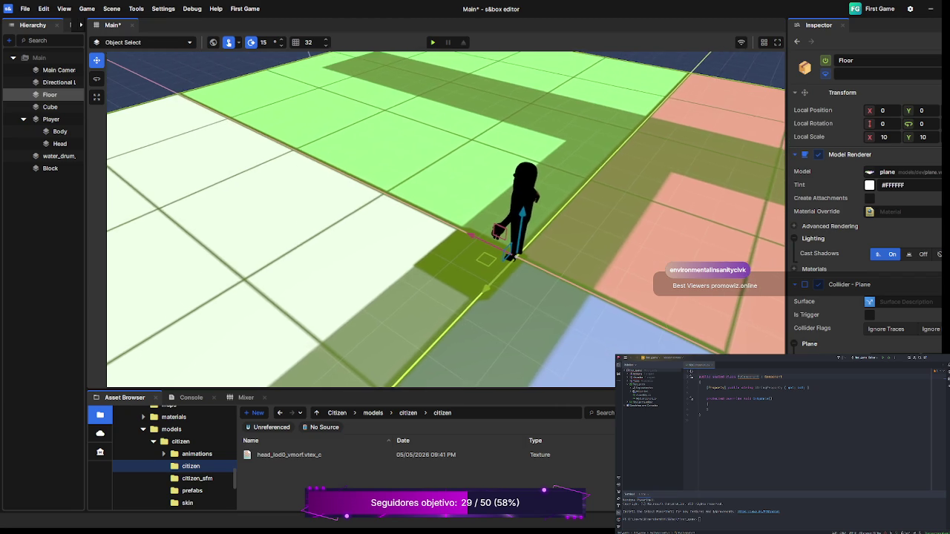
{"action": "scroll", "coordinate": [445, 223], "scroll_direction": "down", "scroll_amount": 3}
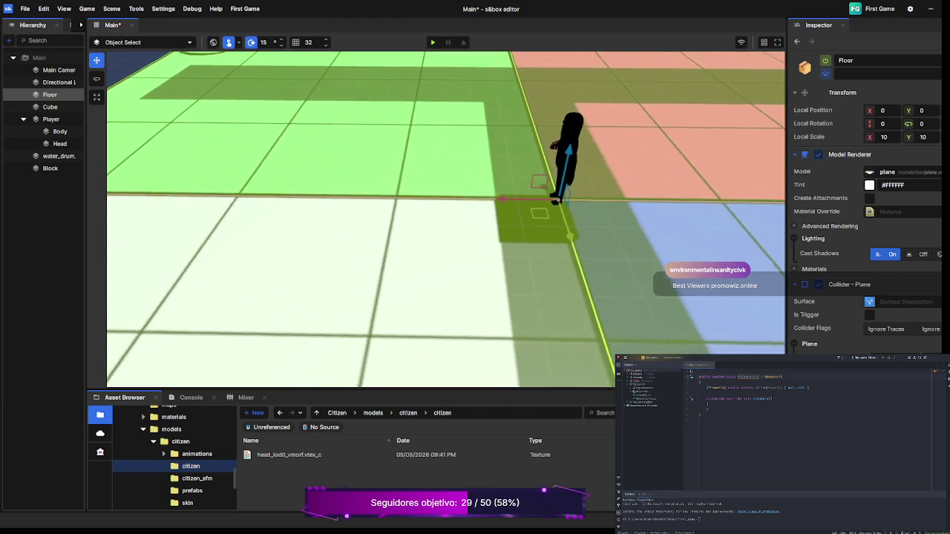
{"action": "scroll", "coordinate": [445, 222], "scroll_direction": "down", "scroll_amount": 3}
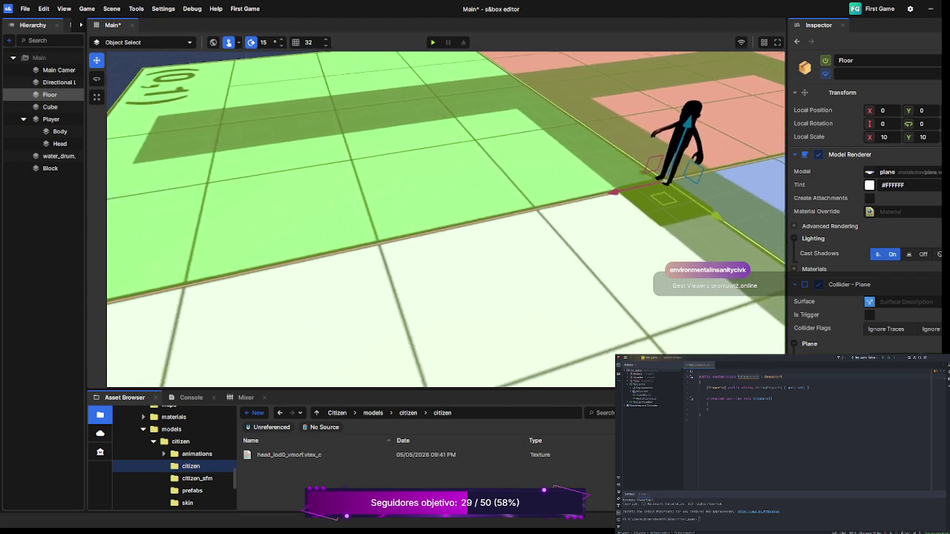
{"action": "scroll", "coordinate": [445, 223], "scroll_direction": "up", "scroll_amount": 3}
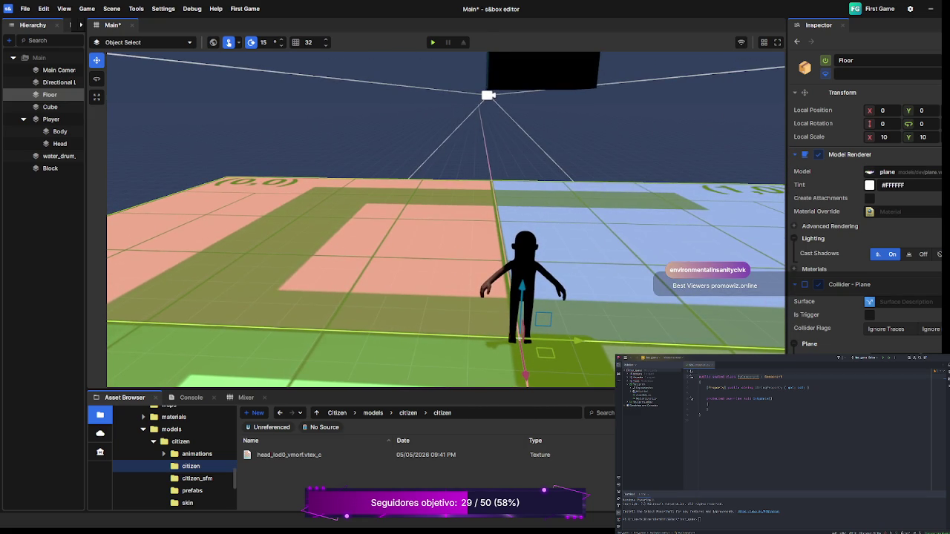
Step: Select the Cube and drag it along its X axis to about -125
{"action": "key", "text": "d"}
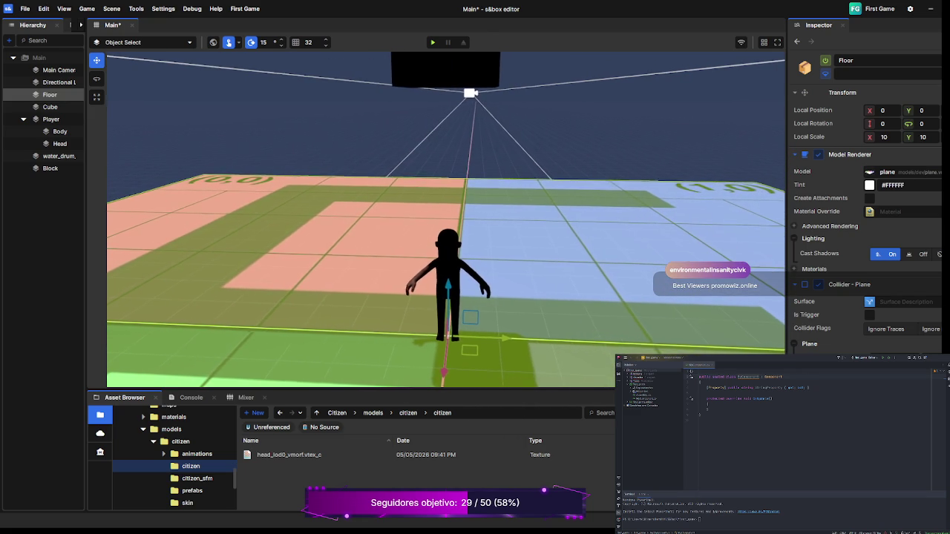
{"action": "key", "text": "s"}
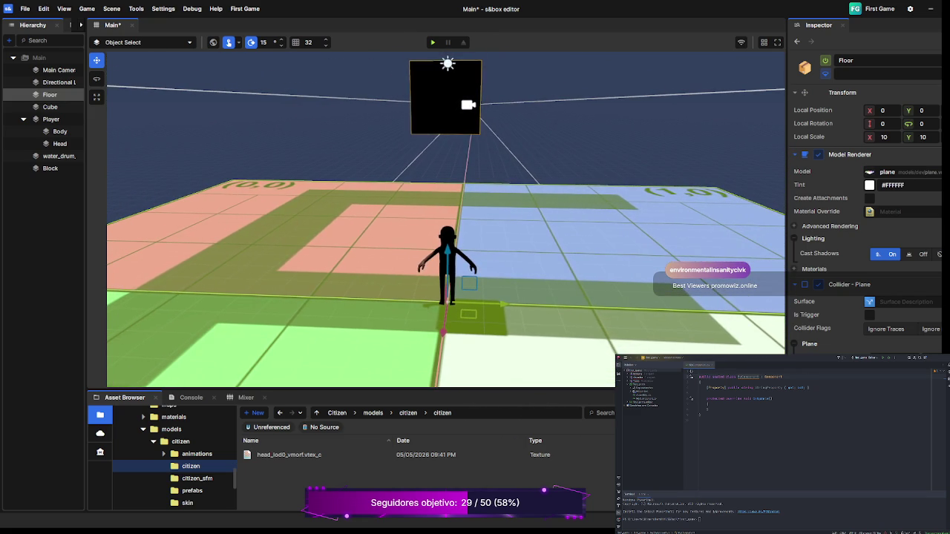
{"action": "left_click", "coordinate": [50, 107]}
{"action": "key", "text": "d"}
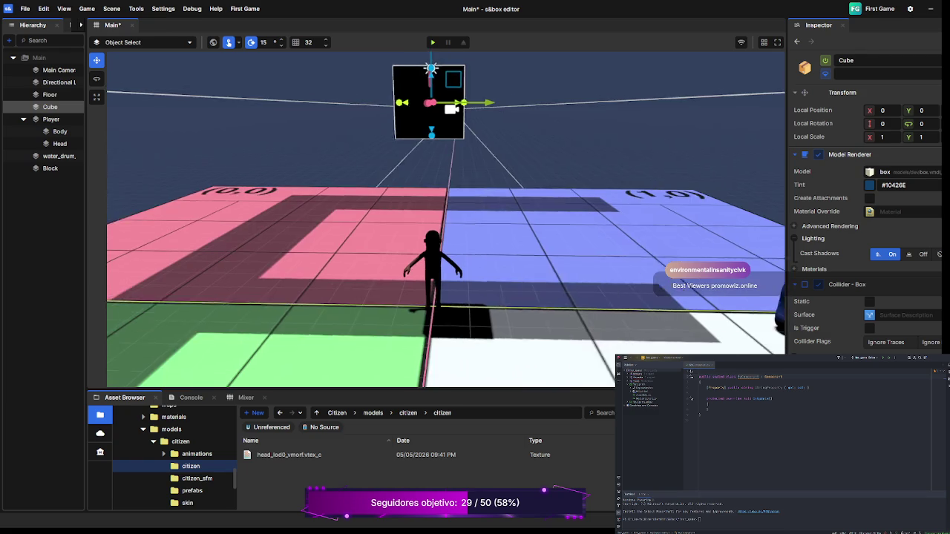
{"action": "key", "text": "a"}
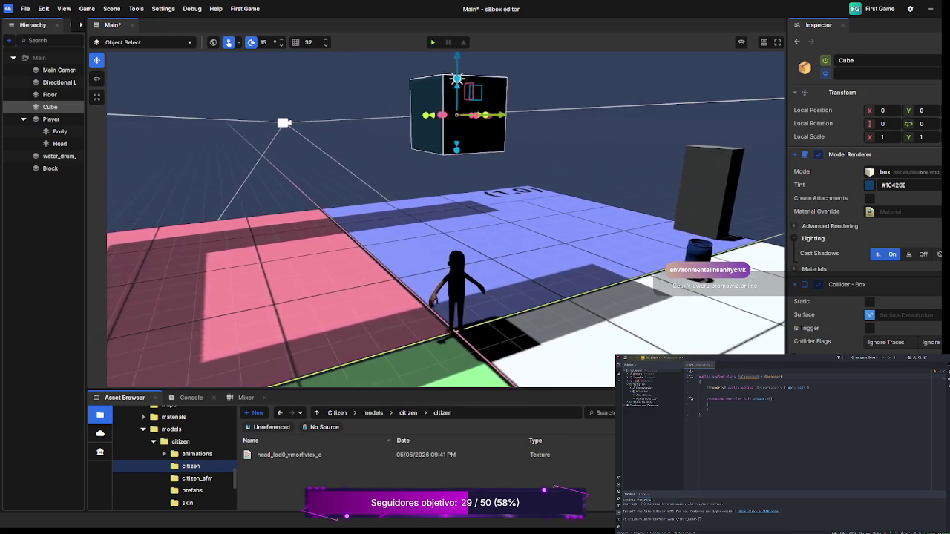
{"action": "key", "text": "s"}
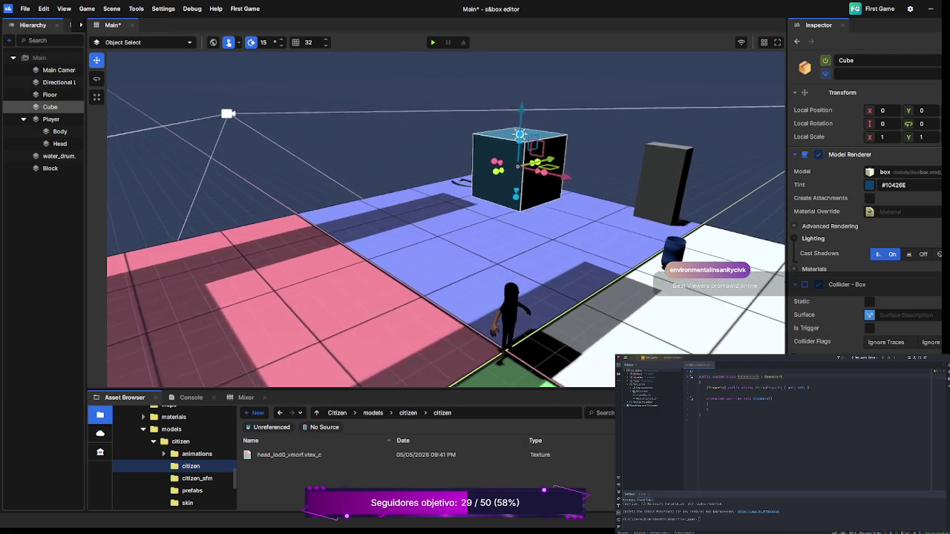
{"action": "left_click_drag", "start_coordinate": [553, 206], "coordinate": [456, 179]}
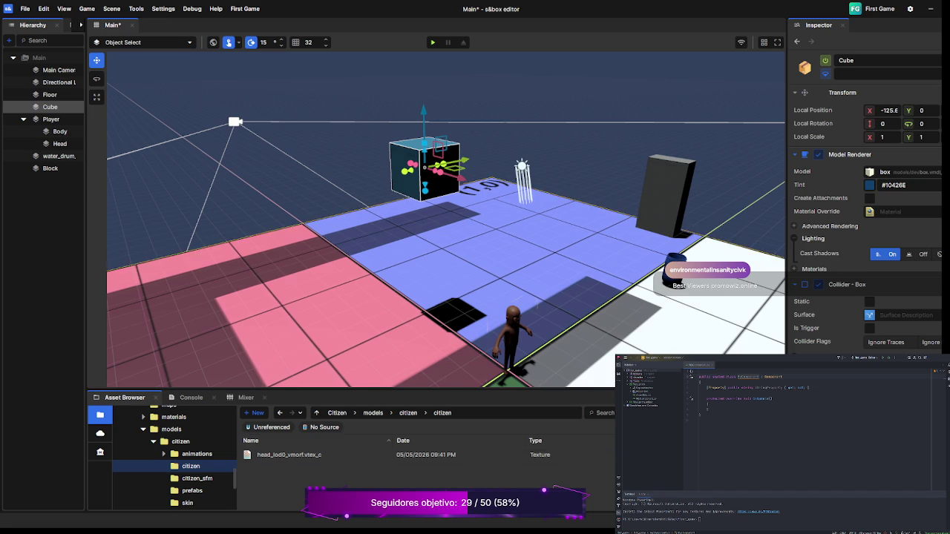
{"action": "key", "text": "w"}
{"action": "key", "text": "w"}
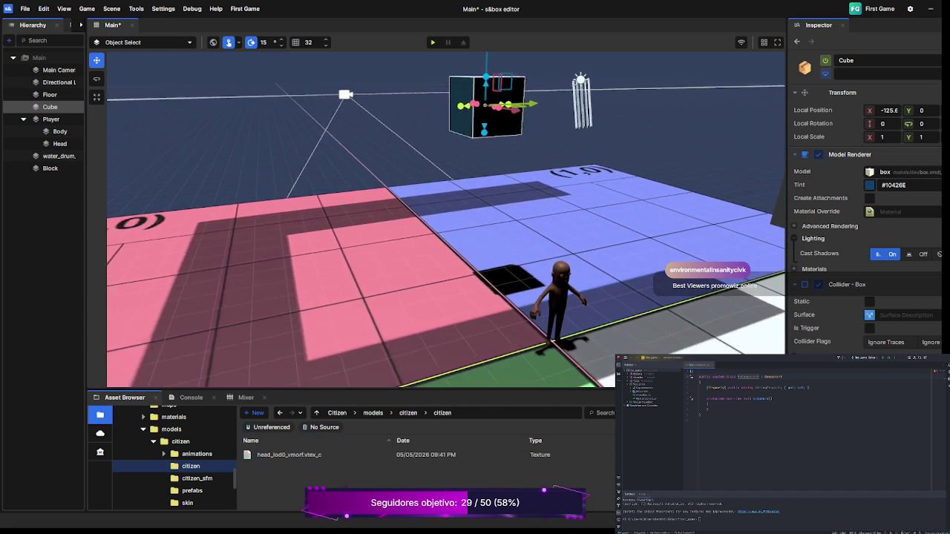
{"action": "key", "text": "w"}
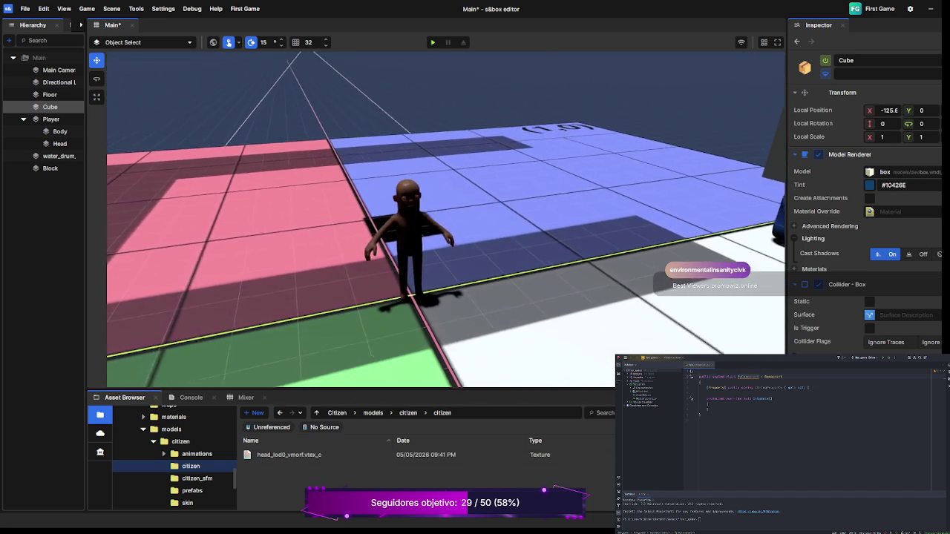
{"action": "key", "text": "a"}
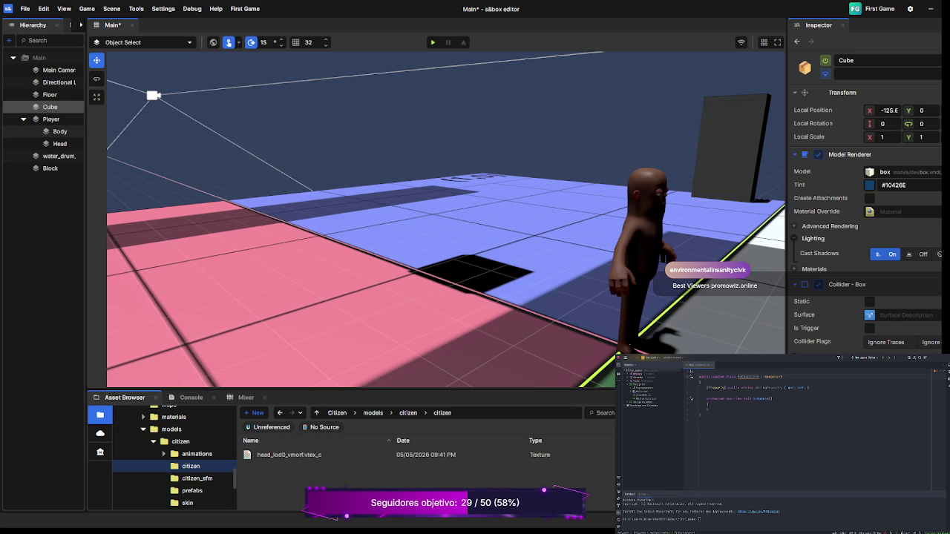
Step: Select Body and scroll the Inspector to its Citizen Animation Helper component
{"action": "left_click", "coordinate": [60, 132]}
{"action": "scroll", "coordinate": [865, 222], "scroll_direction": "down", "scroll_amount": 2}
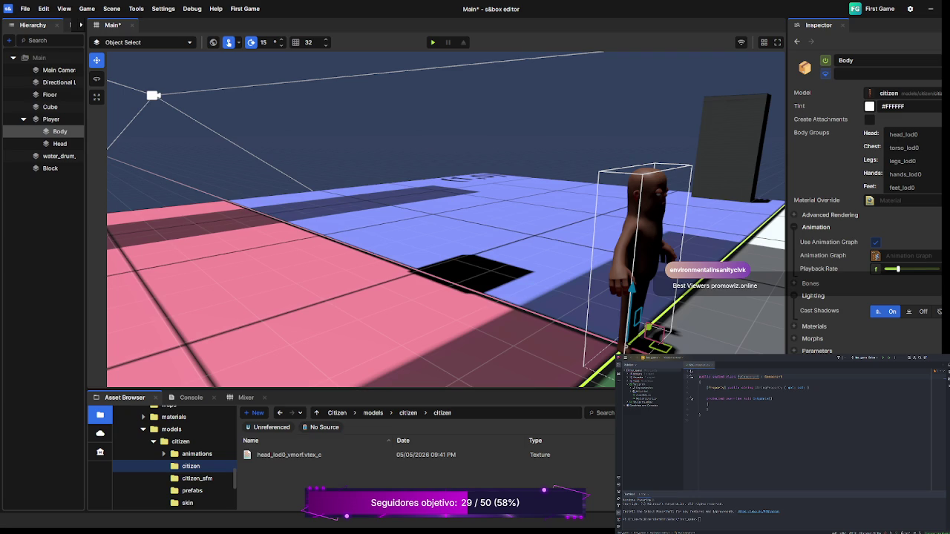
{"action": "scroll", "coordinate": [824, 215], "scroll_direction": "down", "scroll_amount": 3}
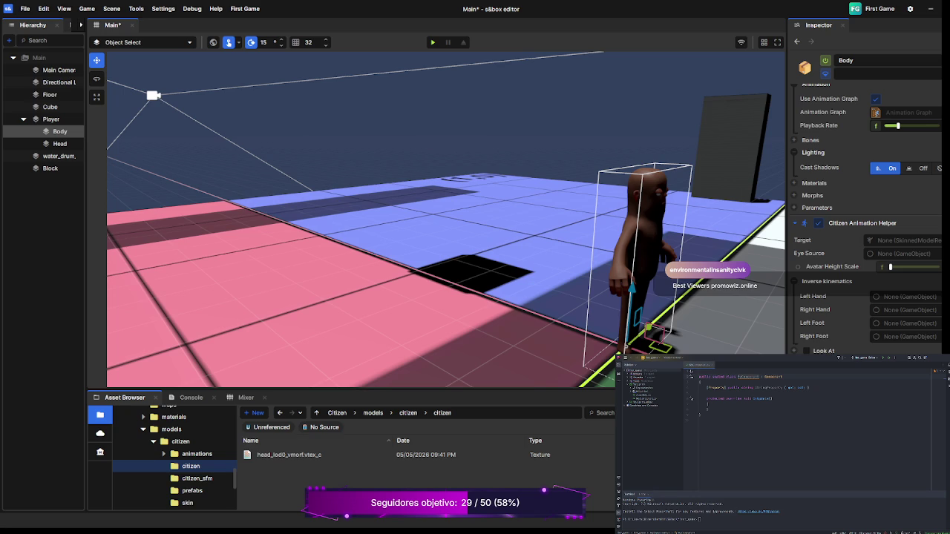
Step: Reselect the Body object and collapse the renderer's Animation and Lighting sections in the Inspector
{"action": "left_click", "coordinate": [49, 95]}
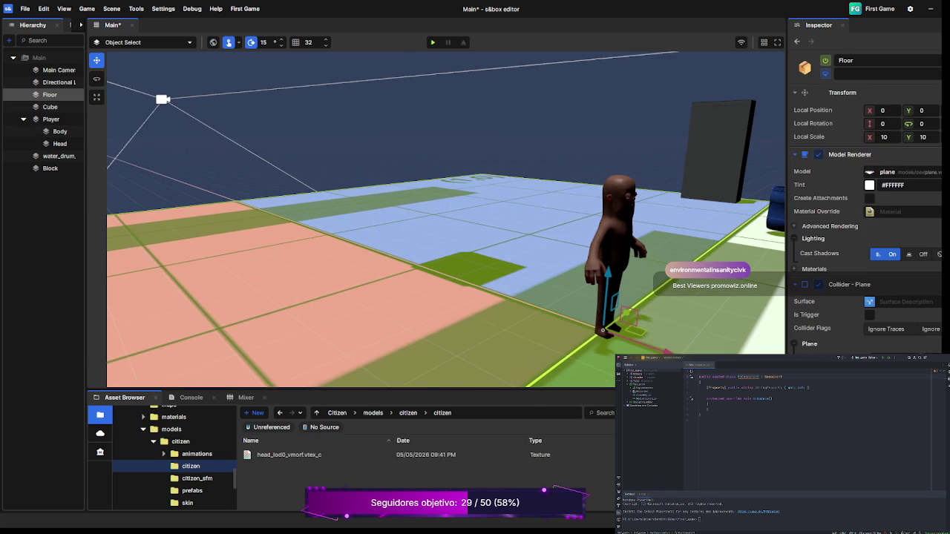
{"action": "left_click", "coordinate": [60, 131]}
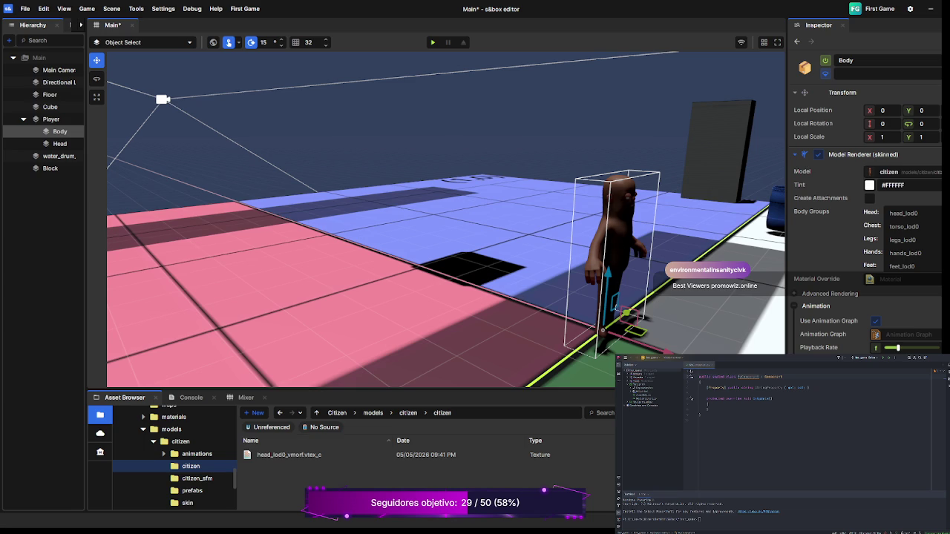
{"action": "scroll", "coordinate": [865, 222], "scroll_direction": "down", "scroll_amount": 5}
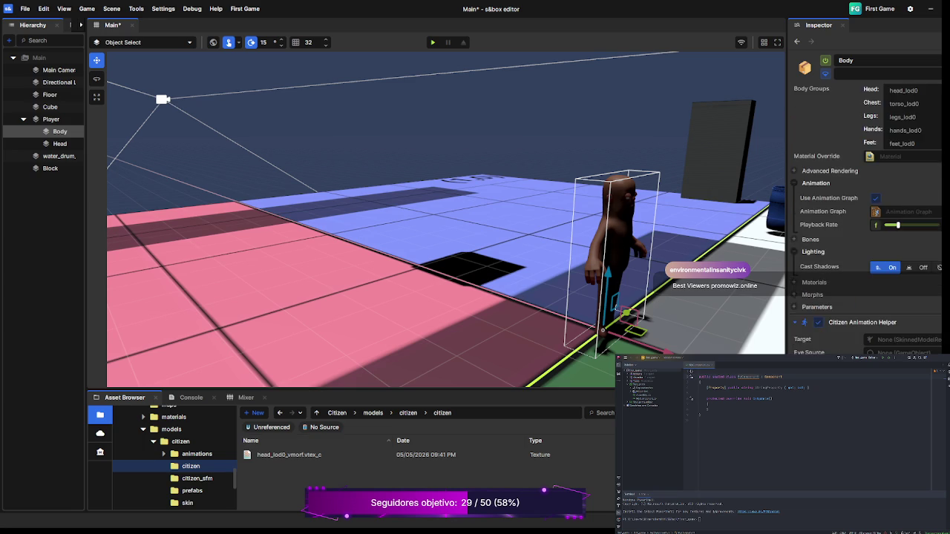
{"action": "scroll", "coordinate": [864, 219], "scroll_direction": "up", "scroll_amount": 2}
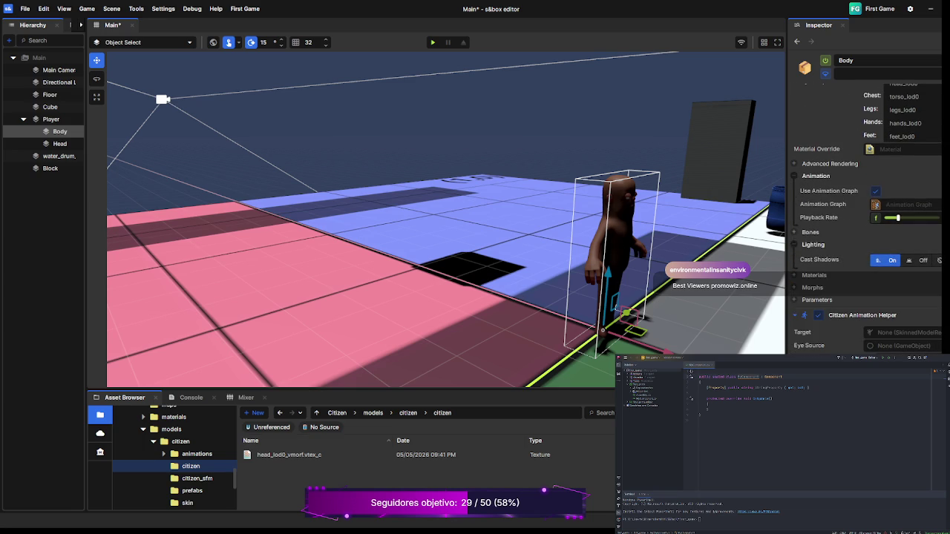
{"action": "scroll", "coordinate": [866, 219], "scroll_direction": "down", "scroll_amount": 2}
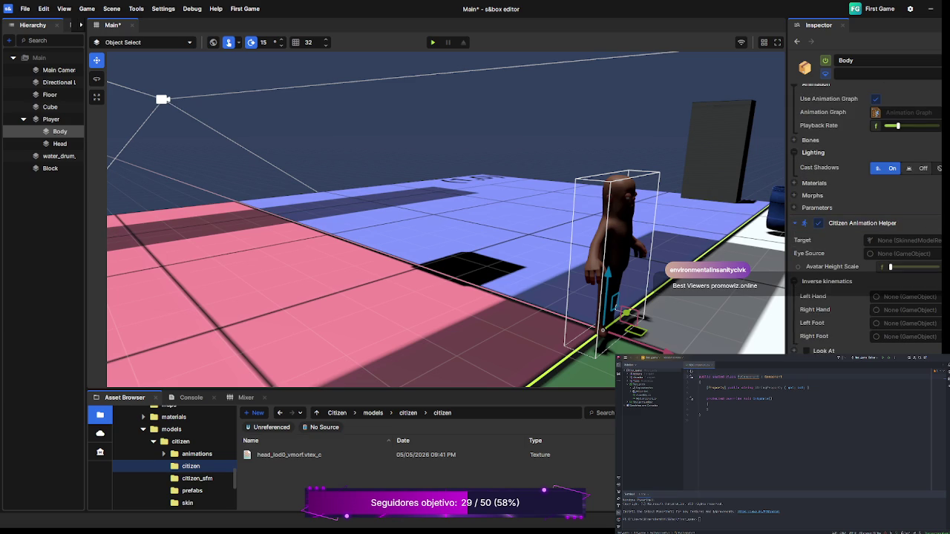
{"action": "scroll", "coordinate": [865, 219], "scroll_direction": "up", "scroll_amount": 2}
{"action": "scroll", "coordinate": [865, 219], "scroll_direction": "up", "scroll_amount": 3}
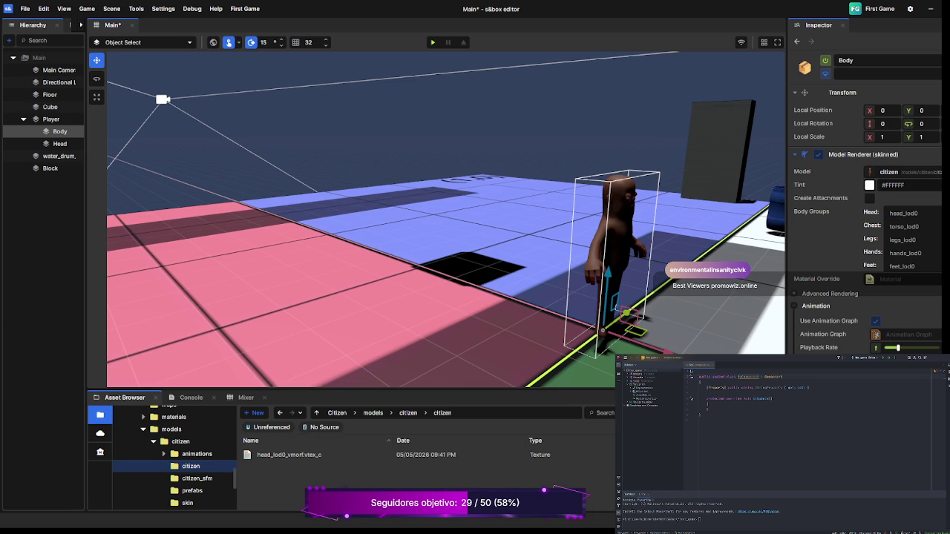
{"action": "scroll", "coordinate": [866, 219], "scroll_direction": "down", "scroll_amount": 1}
{"action": "scroll", "coordinate": [866, 219], "scroll_direction": "down", "scroll_amount": 1}
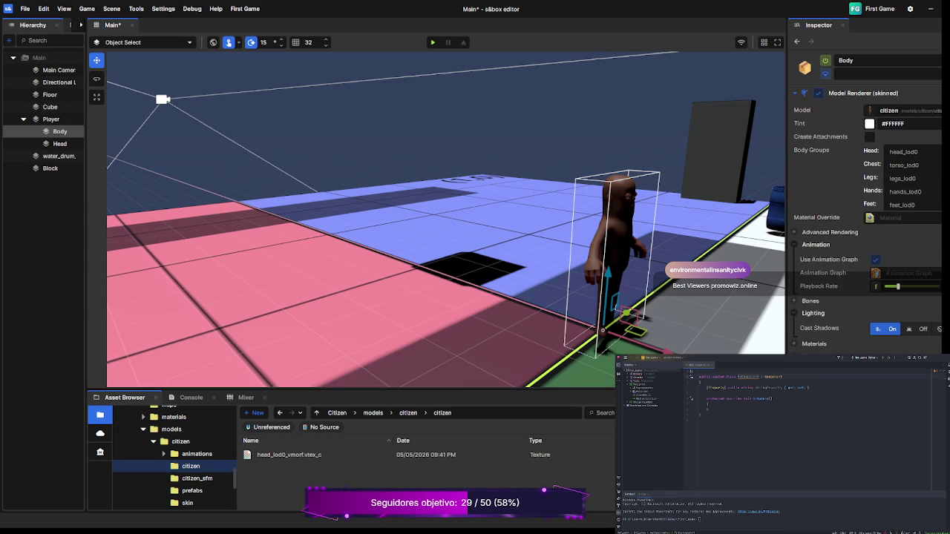
{"action": "scroll", "coordinate": [866, 219], "scroll_direction": "down", "scroll_amount": 1}
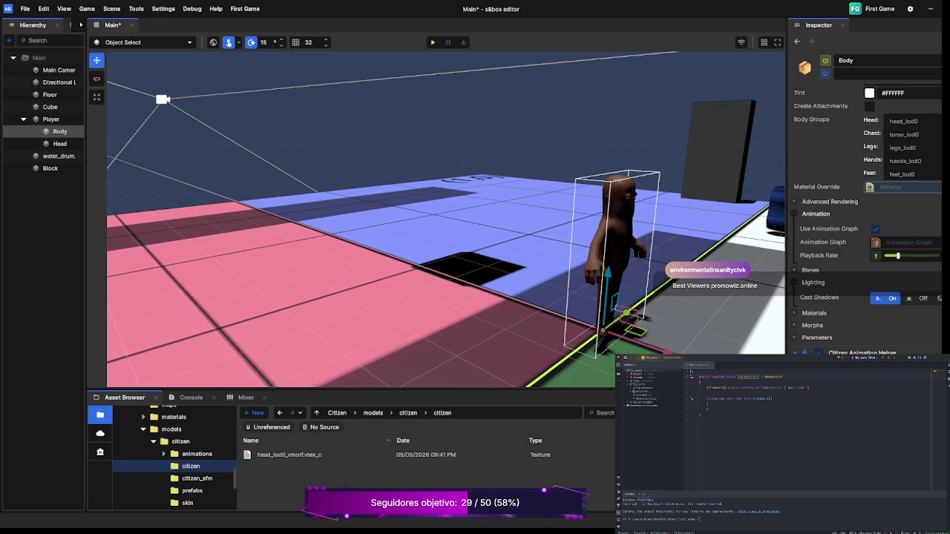
{"action": "scroll", "coordinate": [867, 219], "scroll_direction": "up", "scroll_amount": 1}
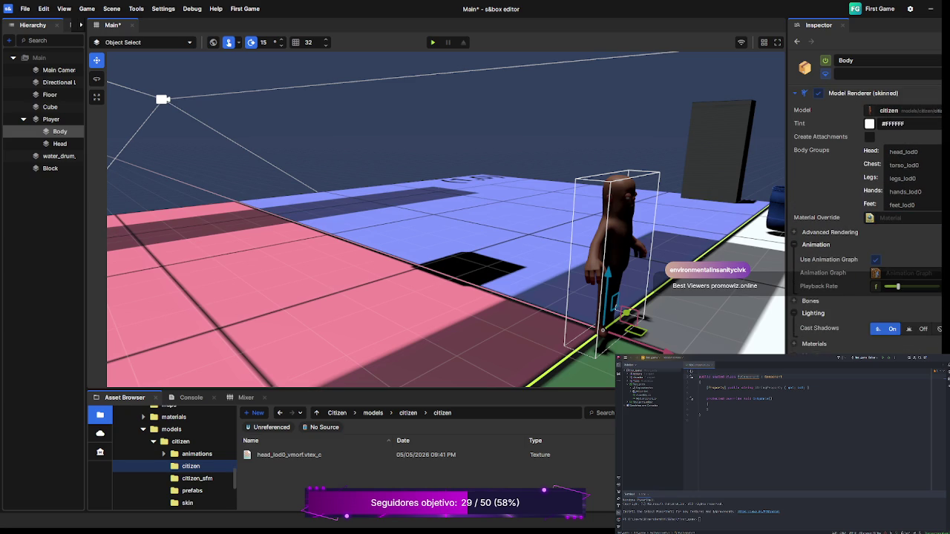
{"action": "left_click", "coordinate": [815, 244]}
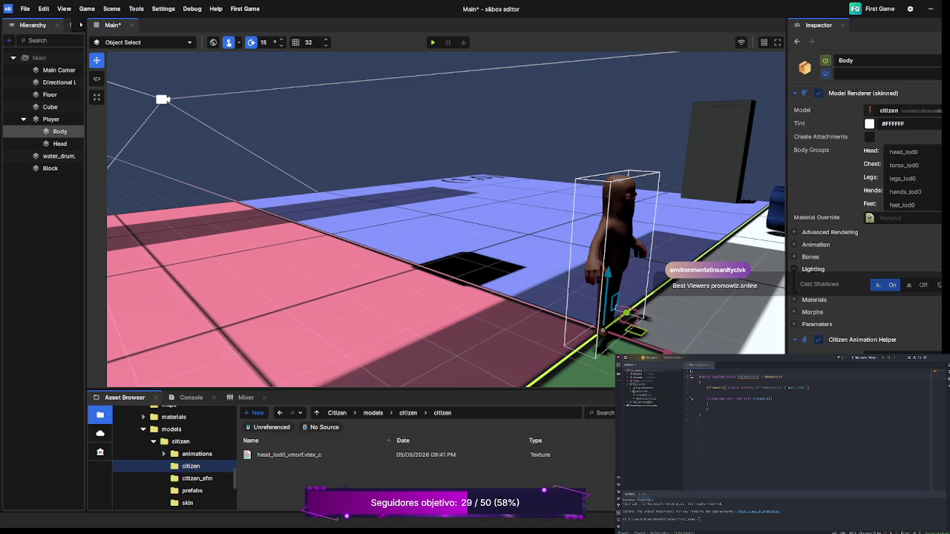
{"action": "left_click", "coordinate": [813, 269]}
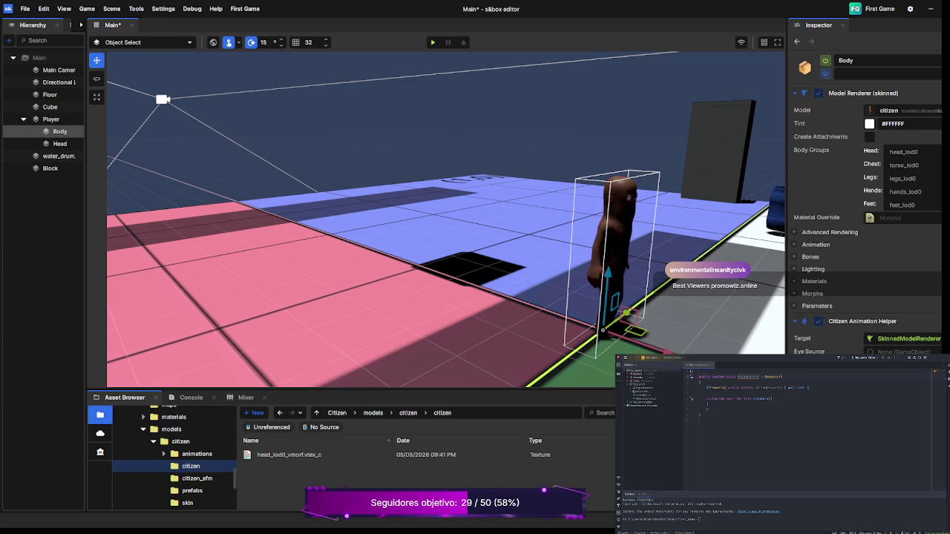
{"action": "left_click", "coordinate": [60, 144]}
{"action": "left_click", "coordinate": [59, 132]}
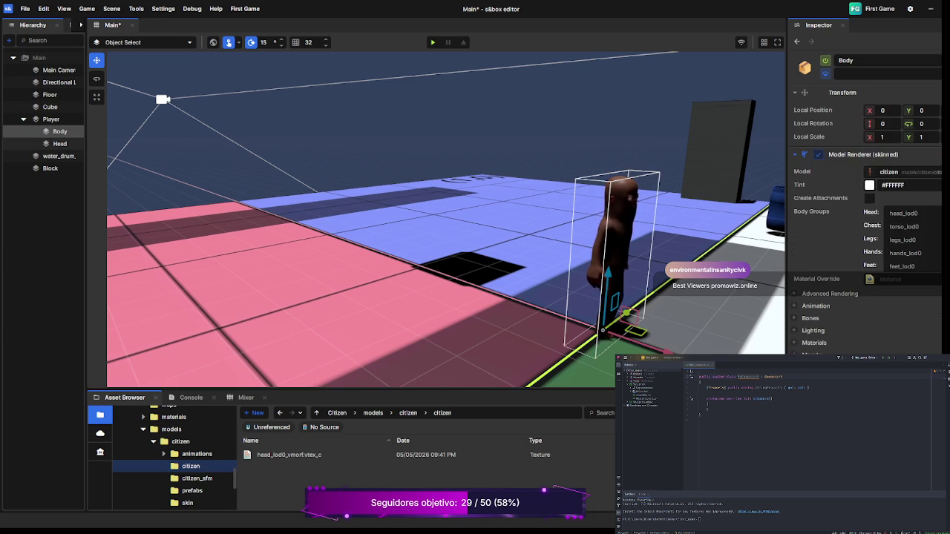
{"action": "left_click", "coordinate": [60, 143]}
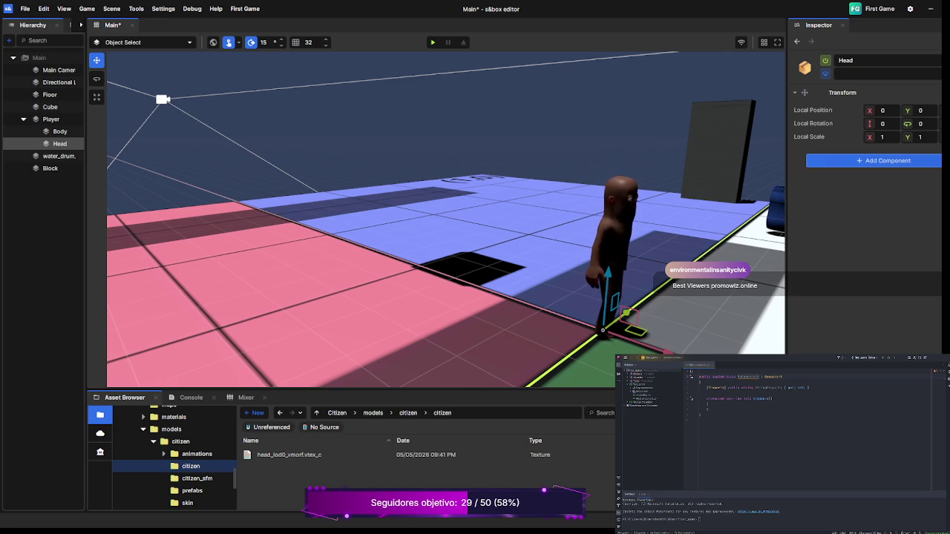
{"action": "scroll", "coordinate": [445, 220], "scroll_direction": "down", "scroll_amount": 2}
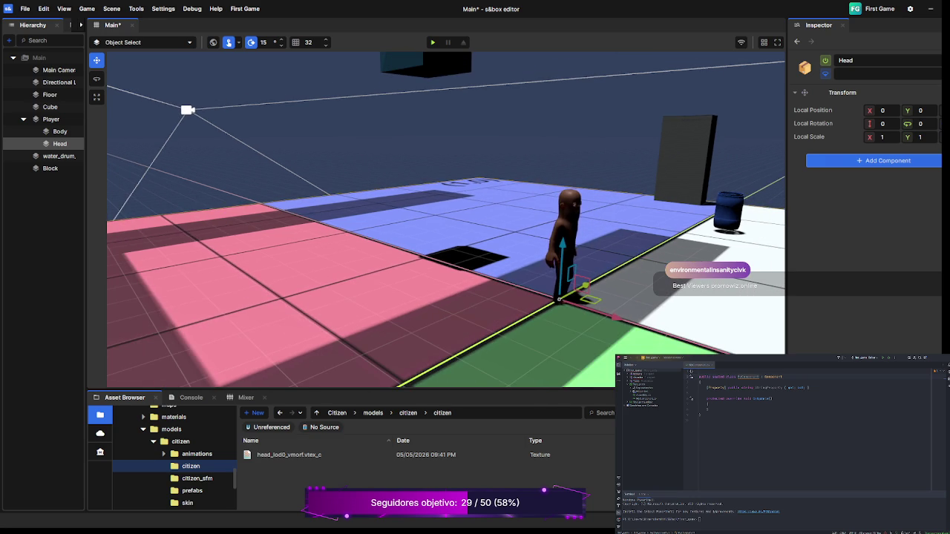
{"action": "left_click", "coordinate": [51, 119]}
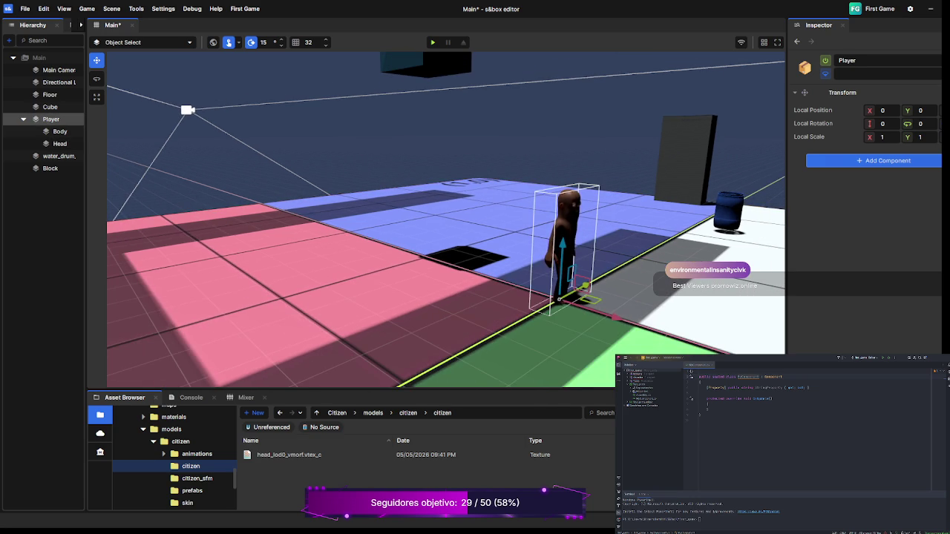
{"action": "left_click", "coordinate": [60, 131]}
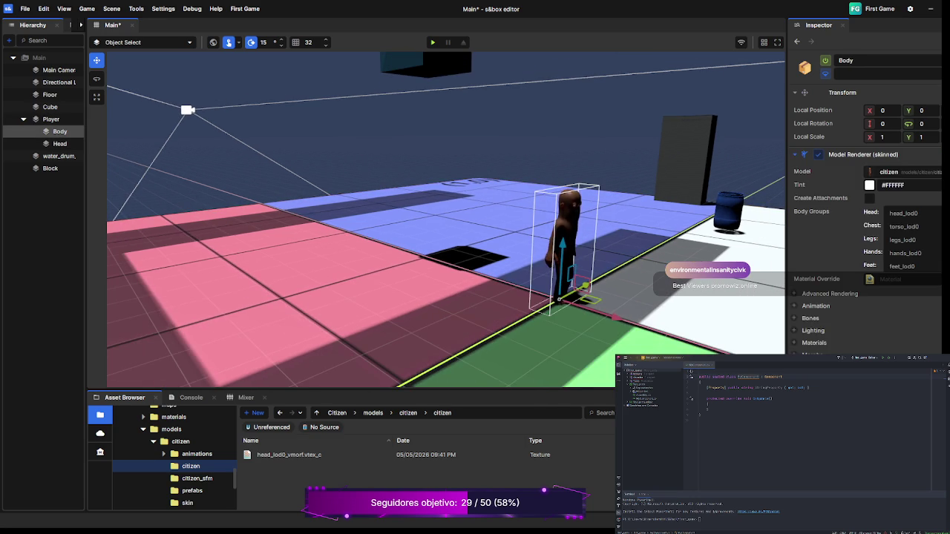
{"action": "left_click", "coordinate": [60, 143]}
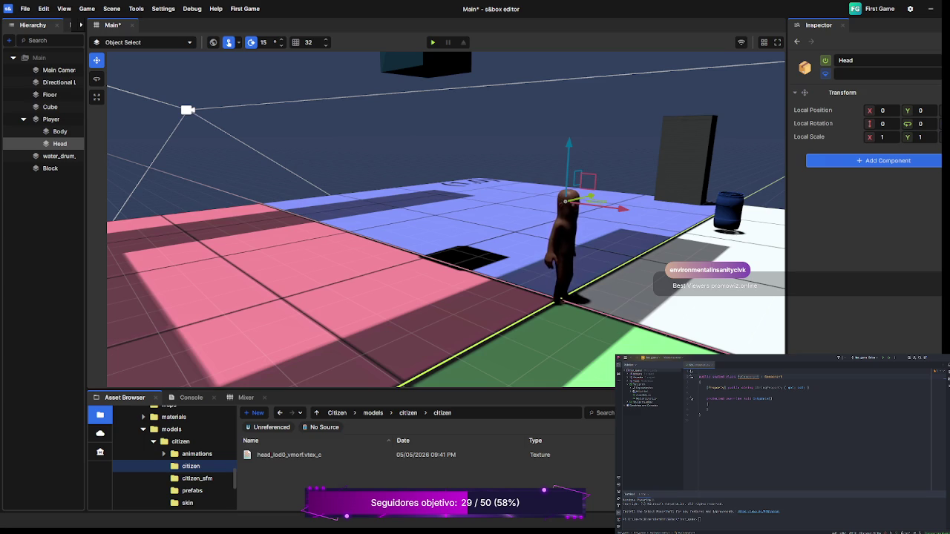
{"action": "left_click", "coordinate": [50, 94]}
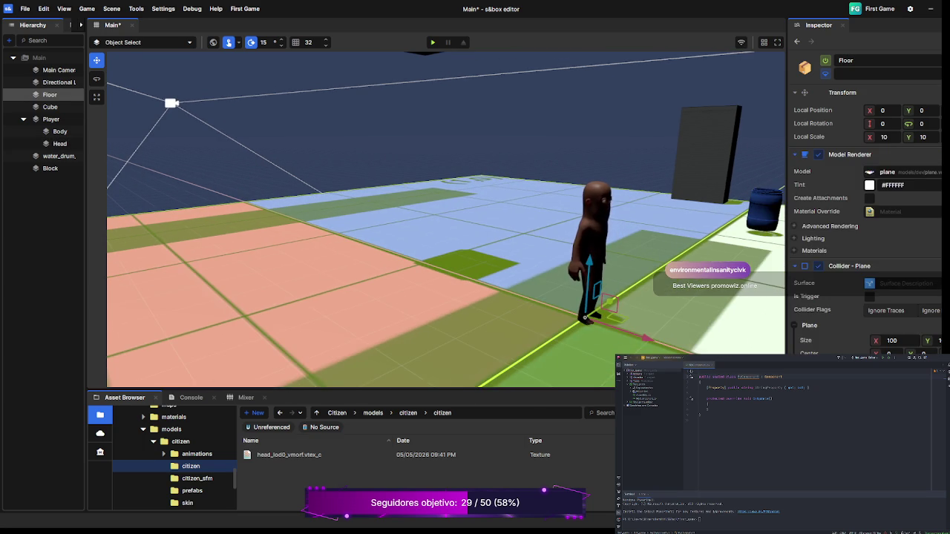
{"action": "left_click", "coordinate": [59, 143]}
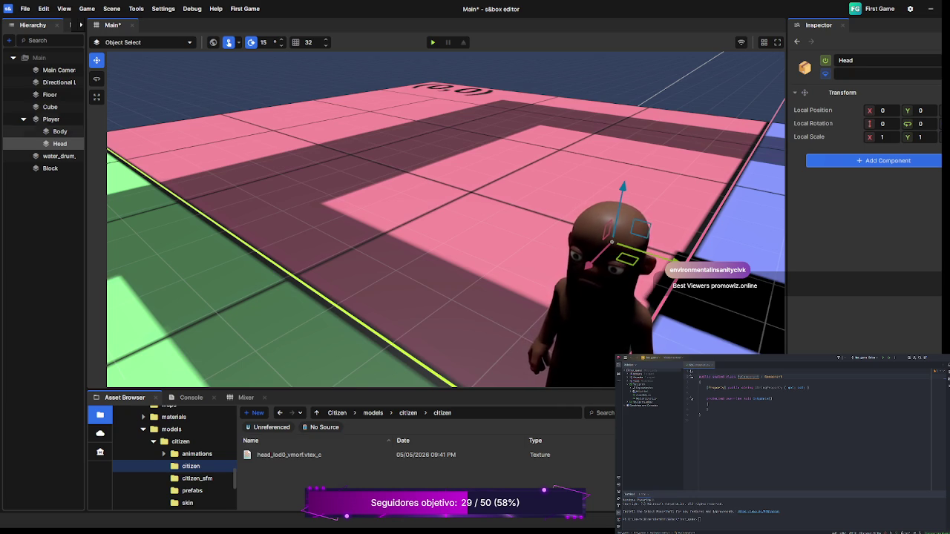
Step: Select the Player object and enter 'player' as its tag
{"action": "left_click", "coordinate": [50, 119]}
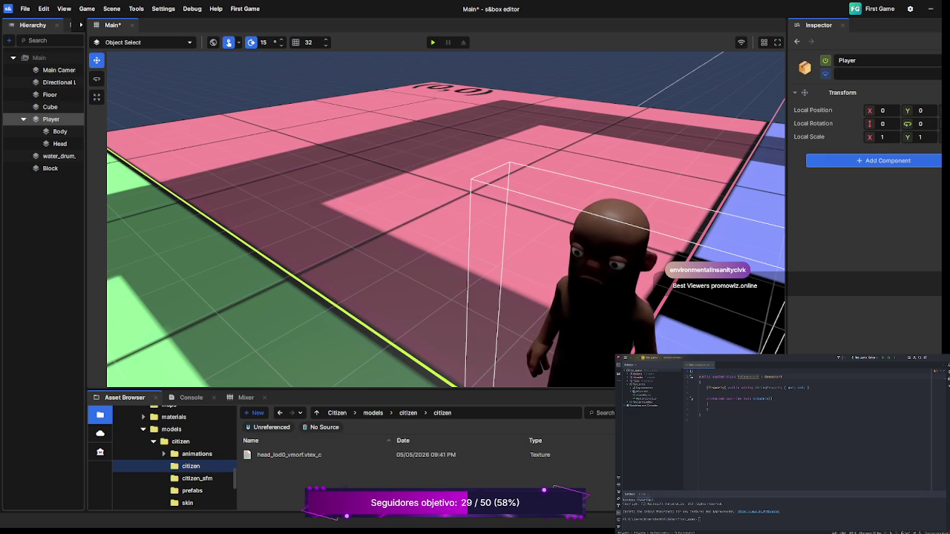
{"action": "type", "text": "player"}
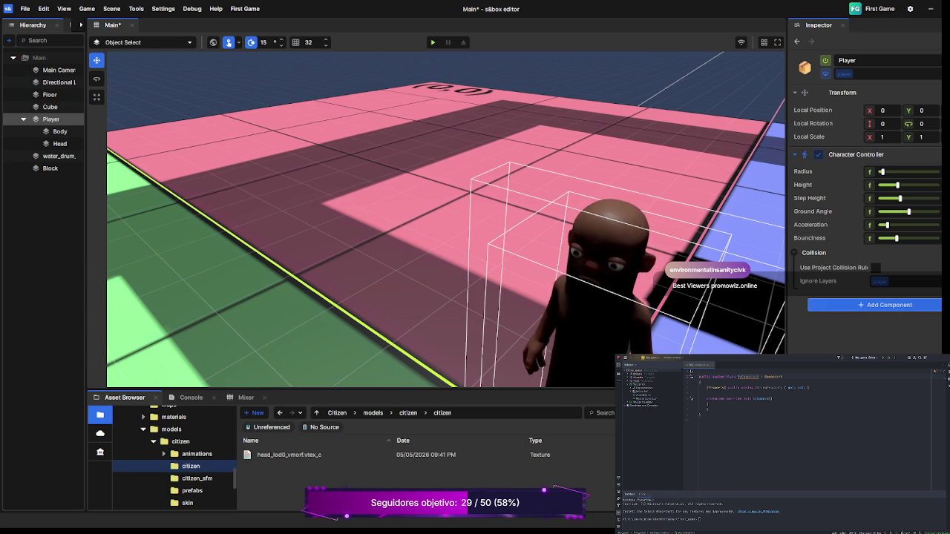
Step: Select the Floor object to view its plane model and collider settings
{"action": "left_click", "coordinate": [502, 331]}
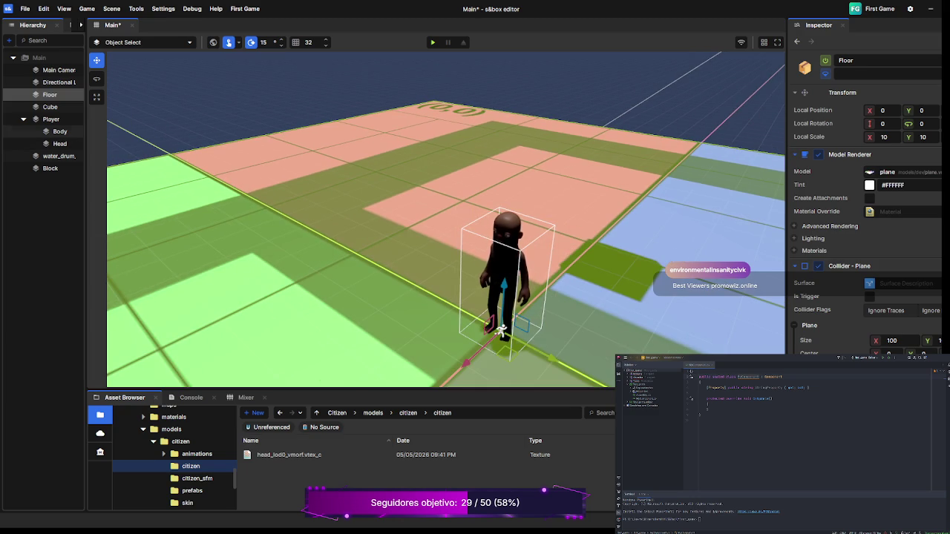
{"action": "left_click", "coordinate": [501, 330]}
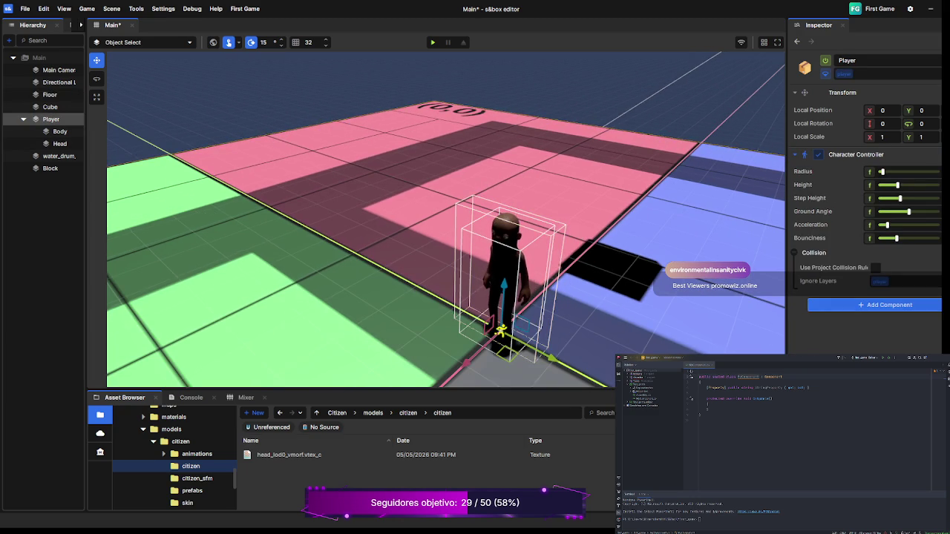
{"action": "key", "text": "w"}
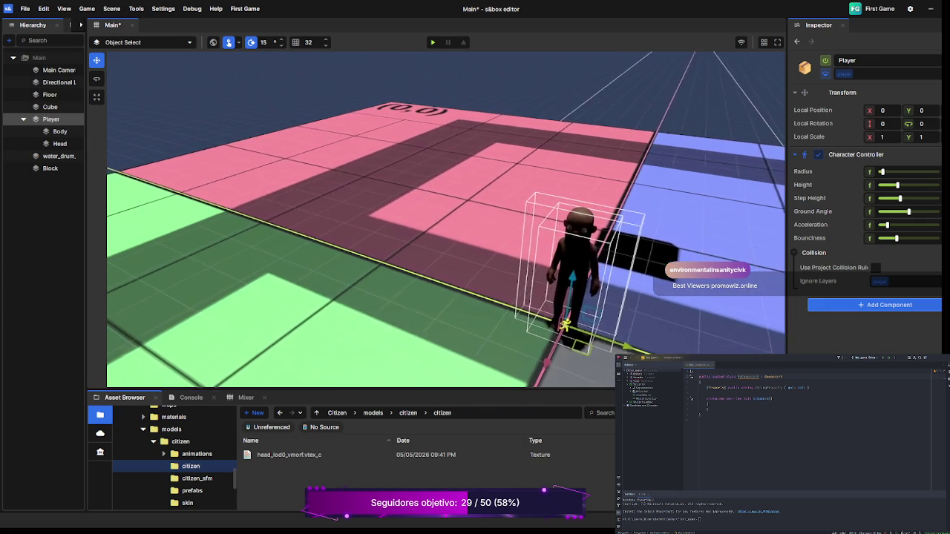
{"action": "key", "text": "a"}
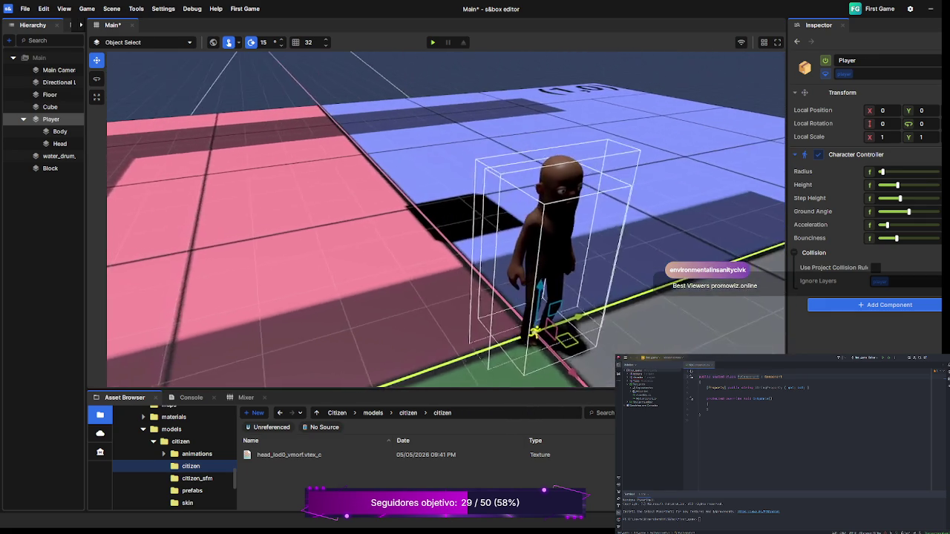
{"action": "key", "text": "d"}
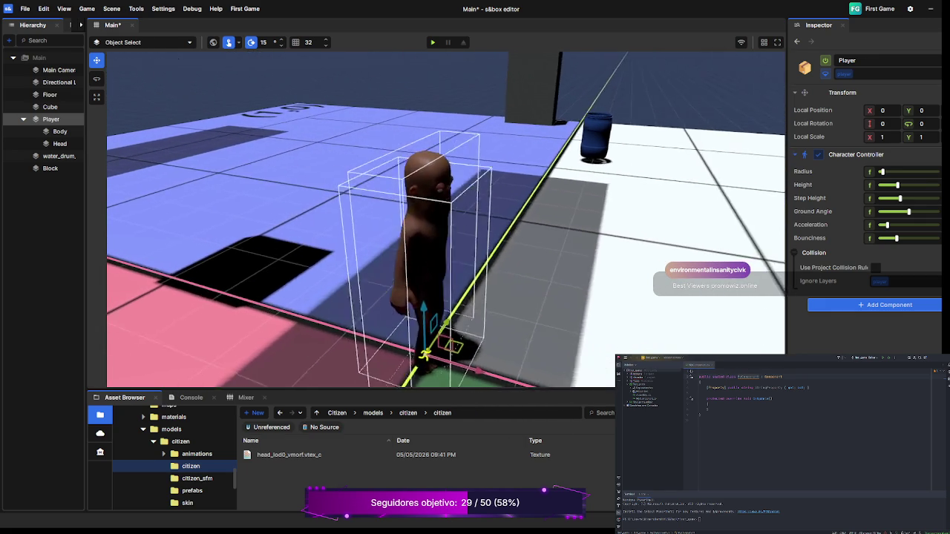
{"action": "key", "text": "s"}
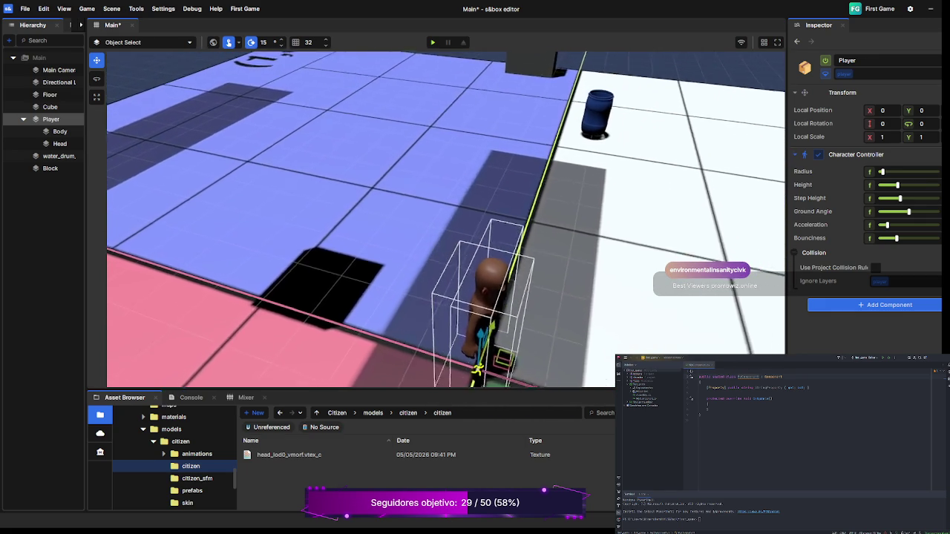
{"action": "key", "text": "s"}
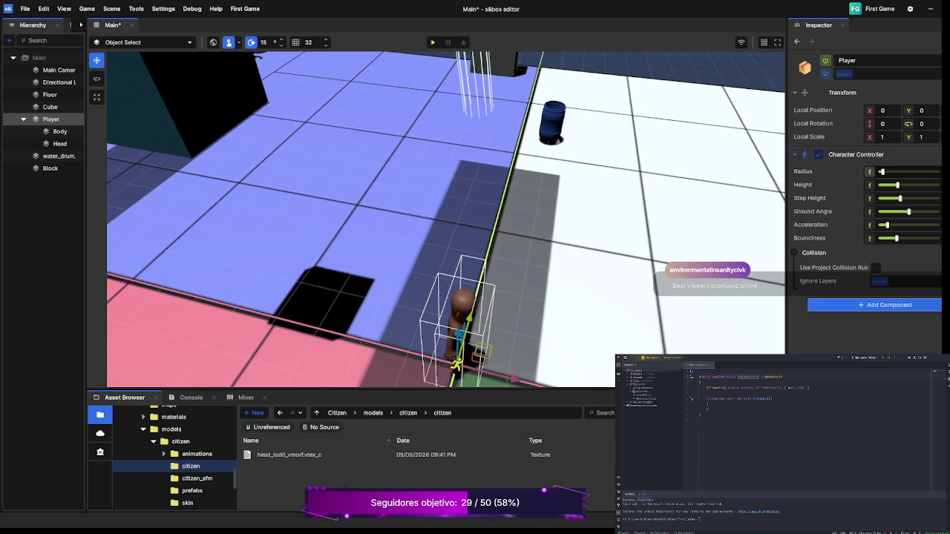
{"action": "left_click_drag", "start_coordinate": [882, 172], "coordinate": [880, 172]}
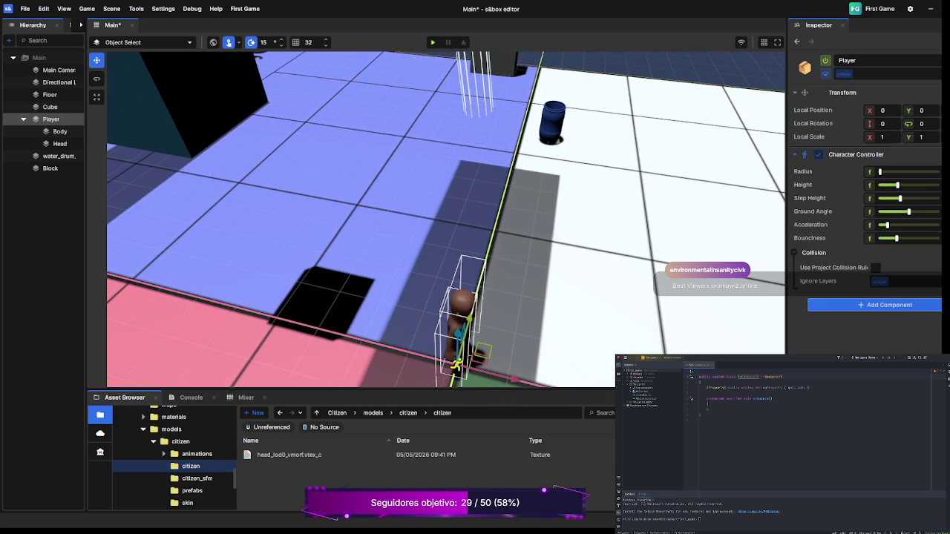
Step: Fly the viewport camera back, then forward toward the Player
{"action": "key", "text": "s"}
{"action": "key", "text": "w"}
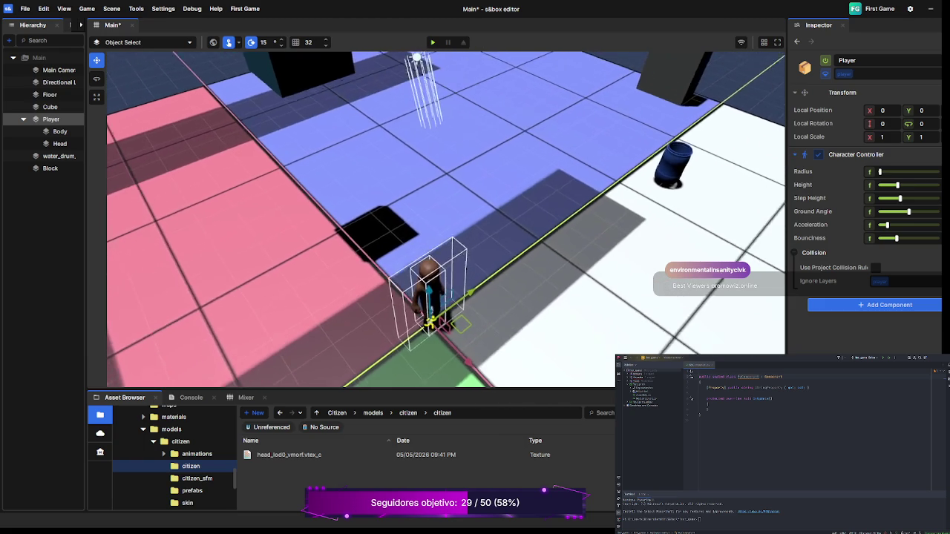
{"action": "key", "text": "w"}
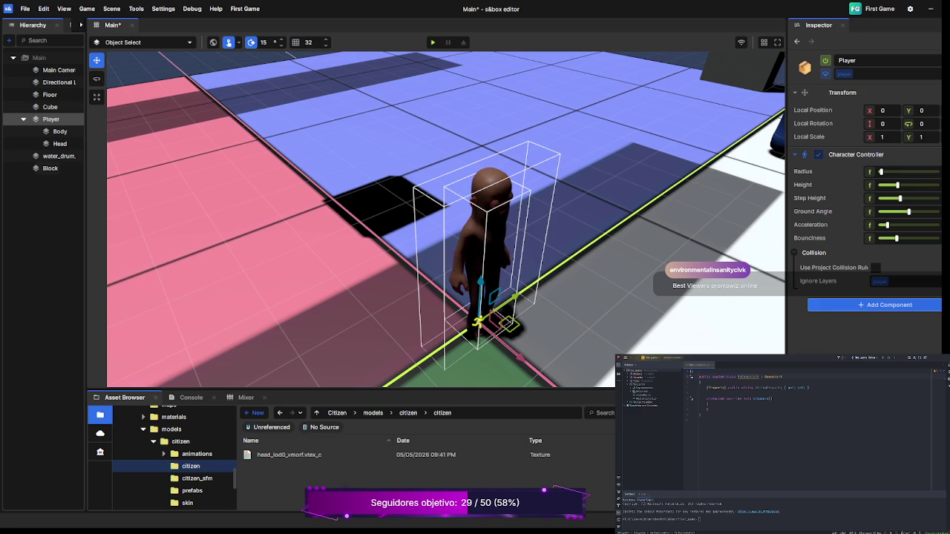
Step: Save the scene, reselect Player and add a Camera child object under it
{"action": "key", "text": "Escape"}
{"action": "key", "text": "ctrl+s"}
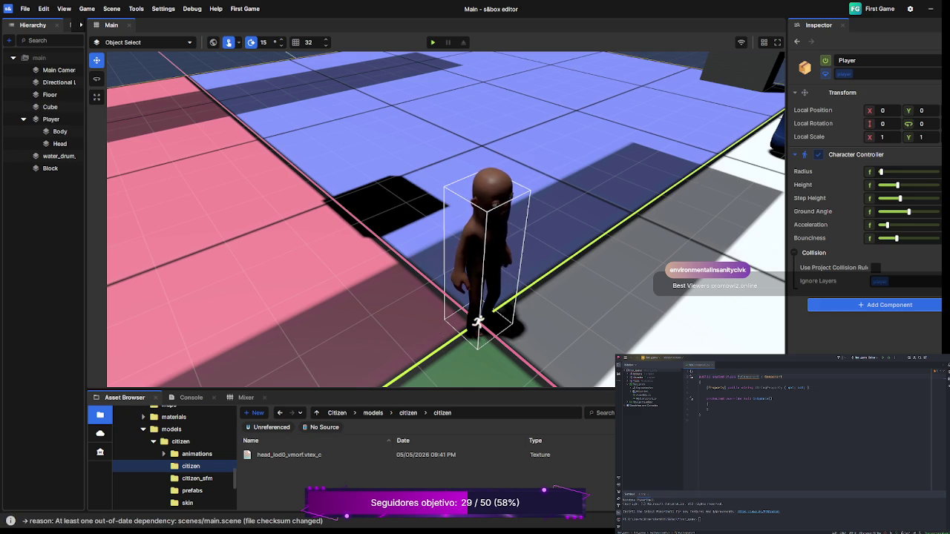
{"action": "left_click", "coordinate": [482, 252]}
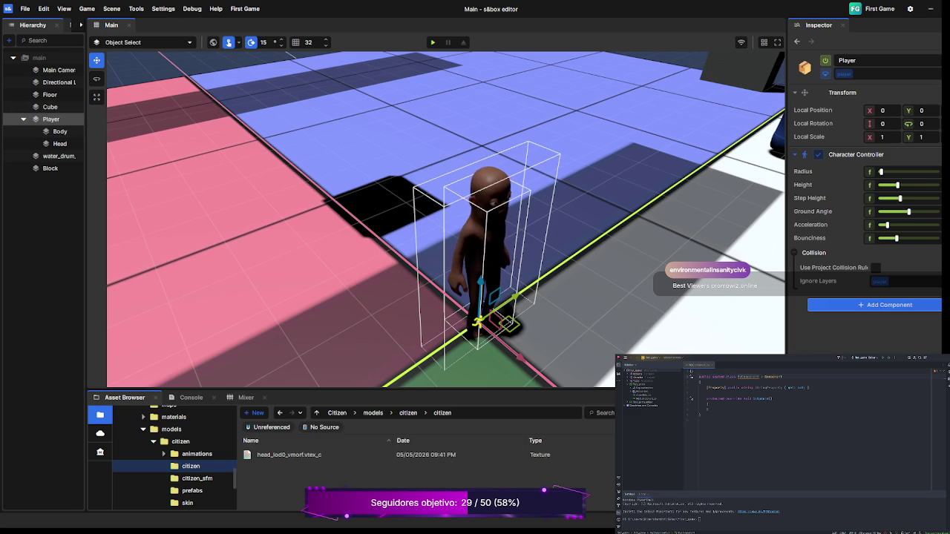
{"action": "left_click", "coordinate": [63, 156]}
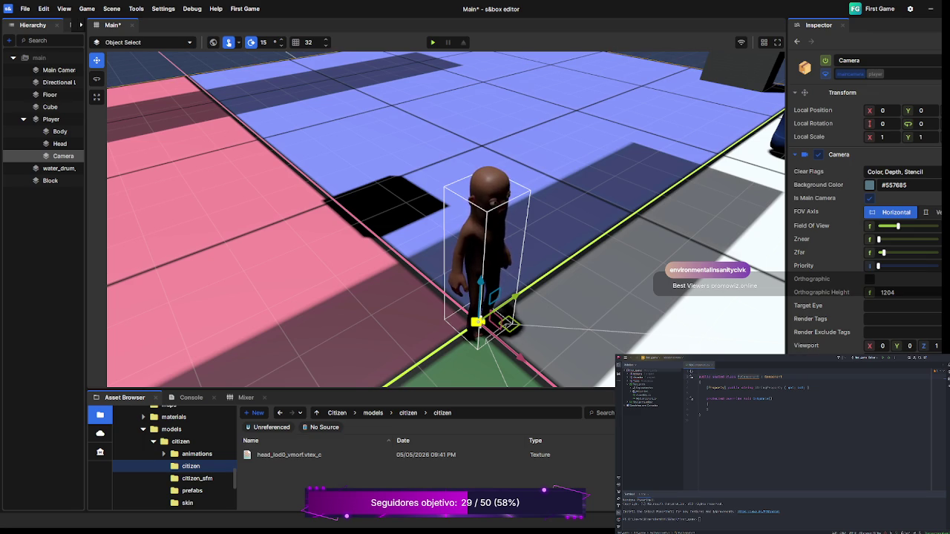
Step: Raise the Player's Camera to head height and pull it back along X to -34.4
{"action": "key", "text": "d"}
{"action": "key", "text": "d"}
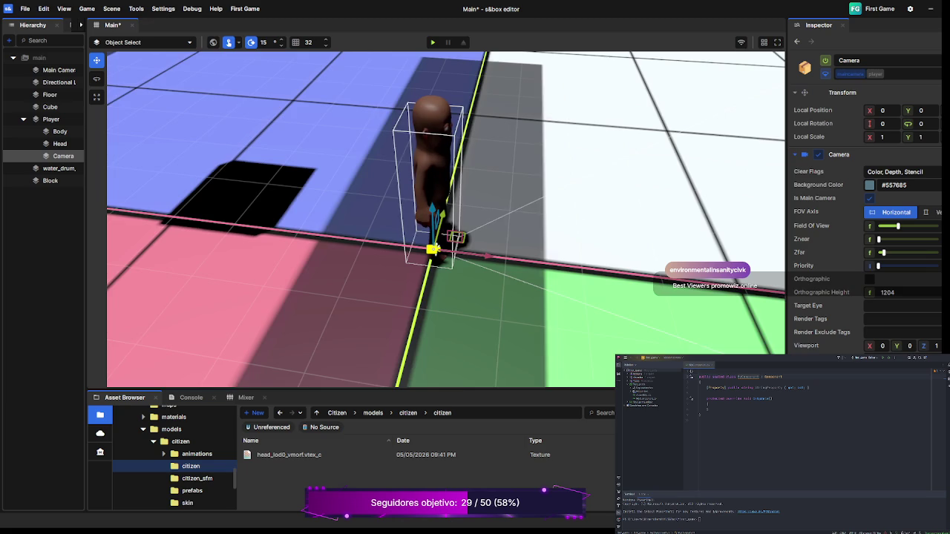
{"action": "key", "text": "d"}
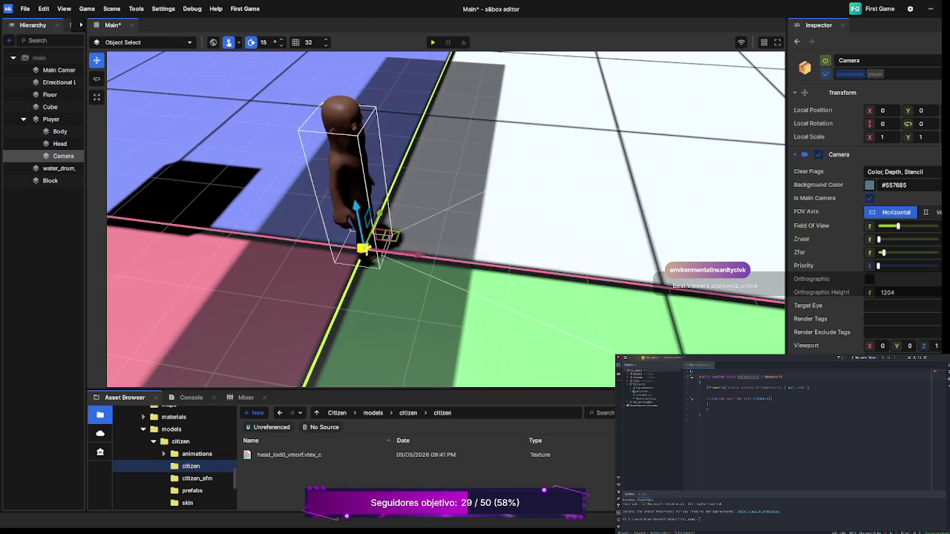
{"action": "left_click_drag", "start_coordinate": [357, 212], "coordinate": [331, 77]}
{"action": "left_click_drag", "start_coordinate": [371, 122], "coordinate": [277, 116]}
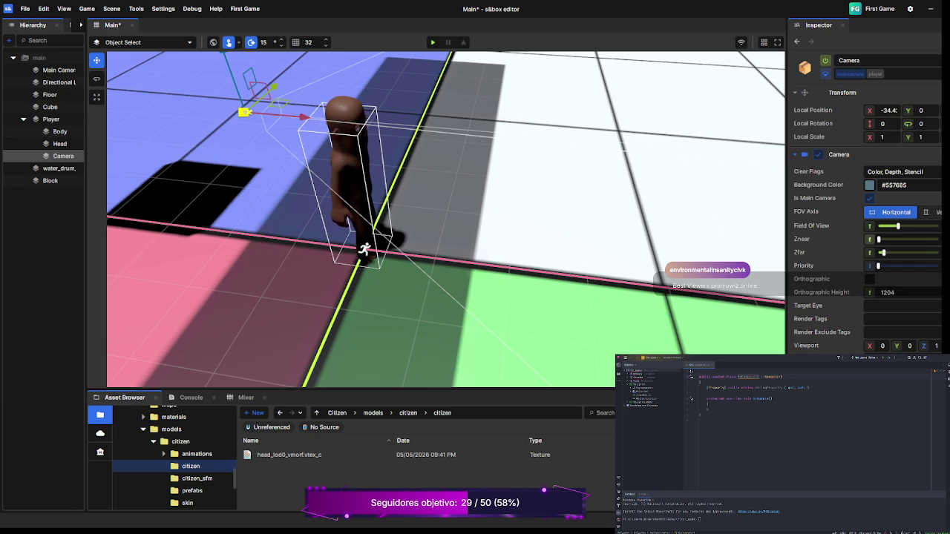
{"action": "scroll", "coordinate": [867, 219], "scroll_direction": "down", "scroll_amount": 2}
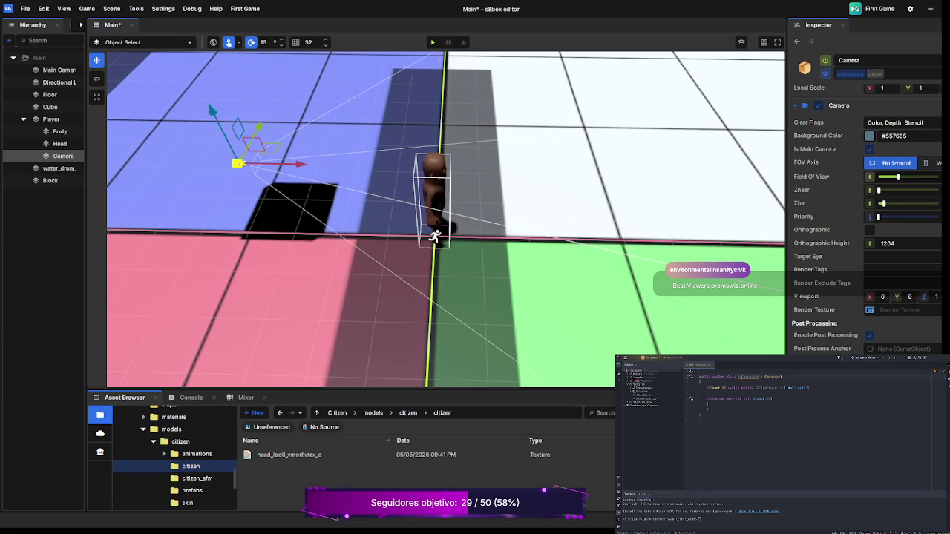
Step: Nudge the Camera's Field Of View slider up, then reselect the Player object
{"action": "mouse_move", "coordinate": [898, 177]}
{"action": "left_mouse_down"}
{"action": "mouse_move", "coordinate": [878, 176]}
{"action": "mouse_move", "coordinate": [904, 176]}
{"action": "left_mouse_up"}
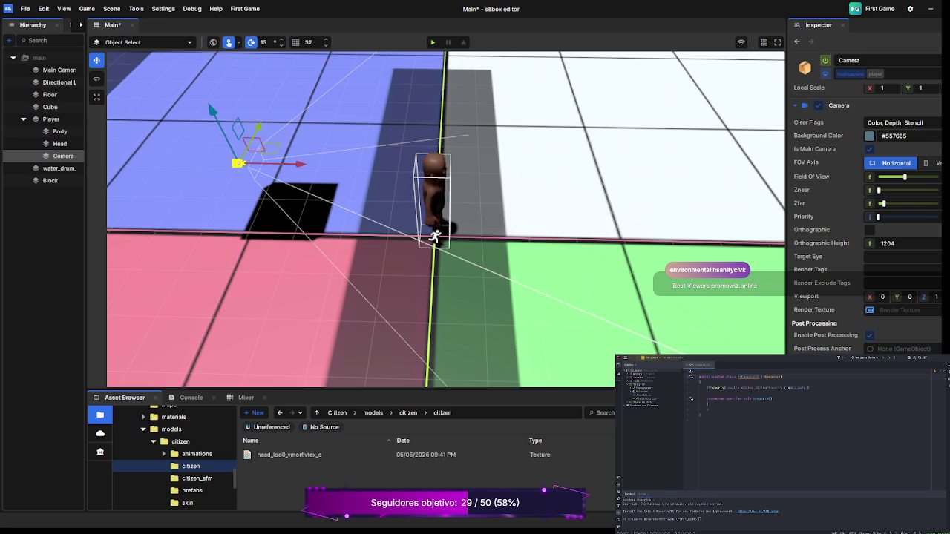
{"action": "left_click", "coordinate": [50, 119]}
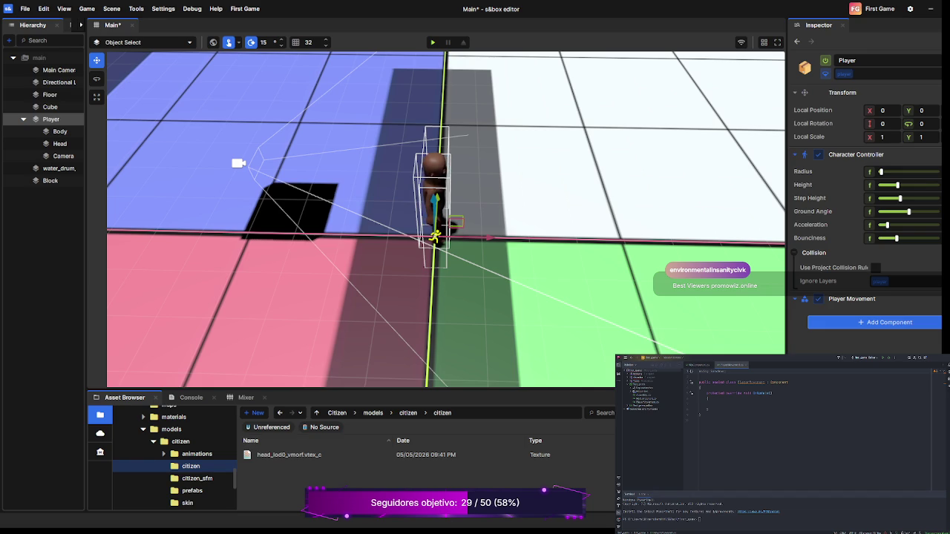
Step: Above OnUpdate, add a movement comment and a [Property] public float speed property with get/set
{"action": "key", "text": "Return"}
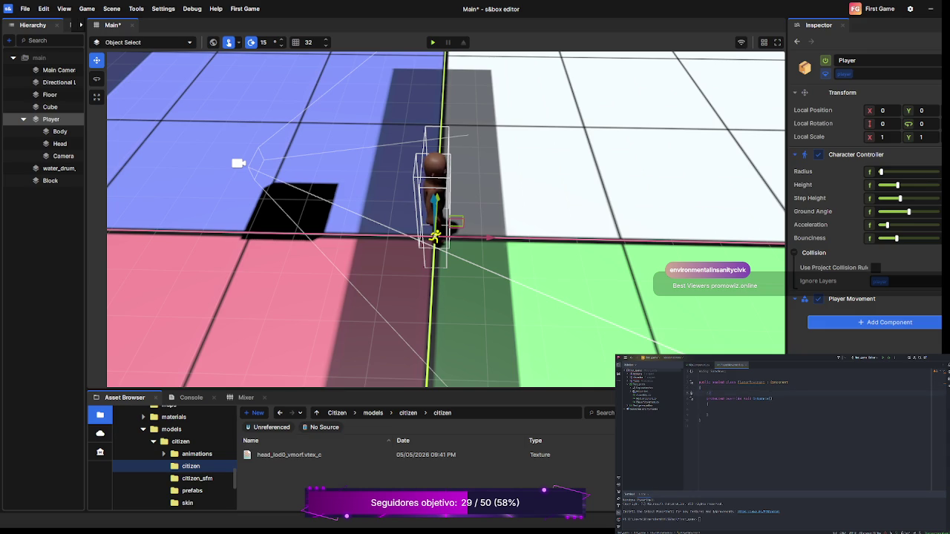
{"action": "type", "text": "// Mo"}
{"action": "key", "text": "Return"}
{"action": "type", "text": "/"}
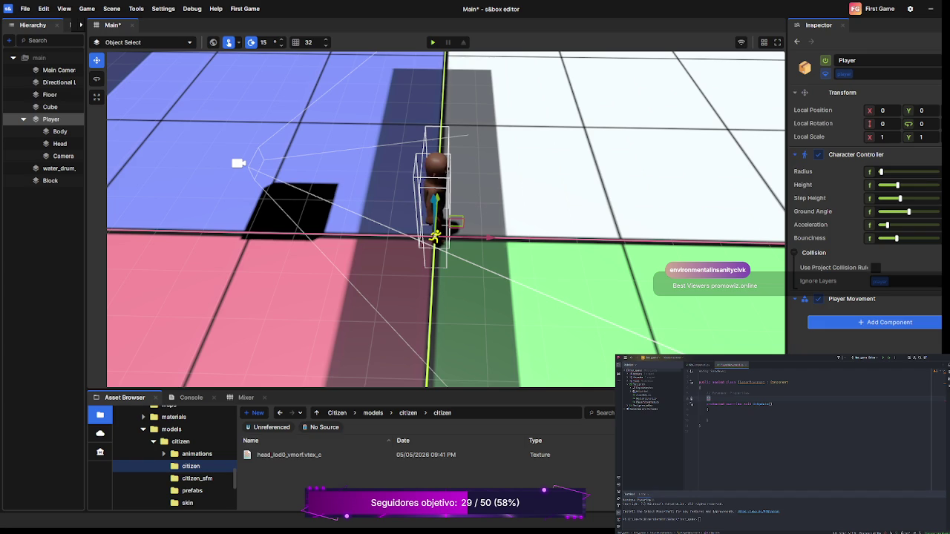
{"action": "type", "text": "Property"}
{"action": "type", "text": "public float Speed { get; set; }"}
{"action": "key", "text": "BackSpace"}
{"action": "key", "text": "BackSpace"}
{"action": "key", "text": "BackSpace"}
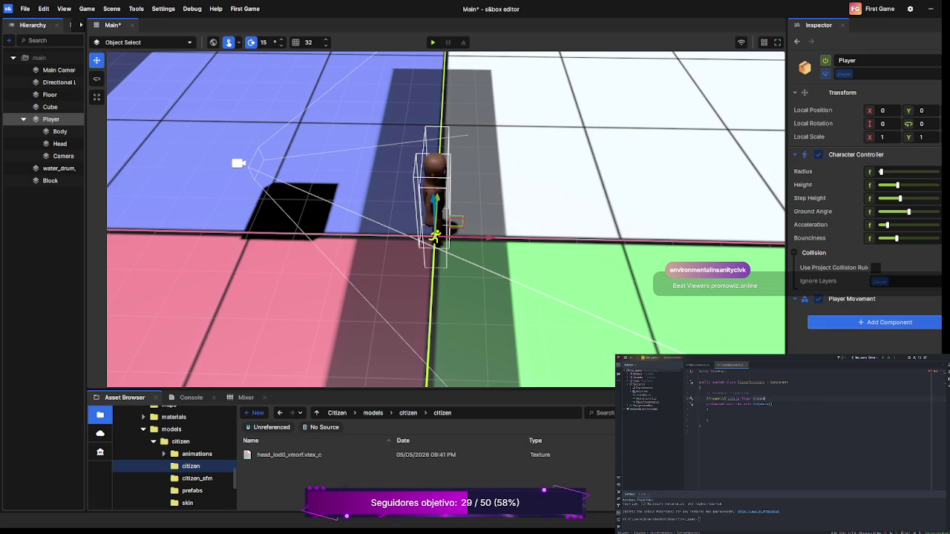
{"action": "type", "text": "ed"}
{"action": "type", "text": " { get; set; }"}
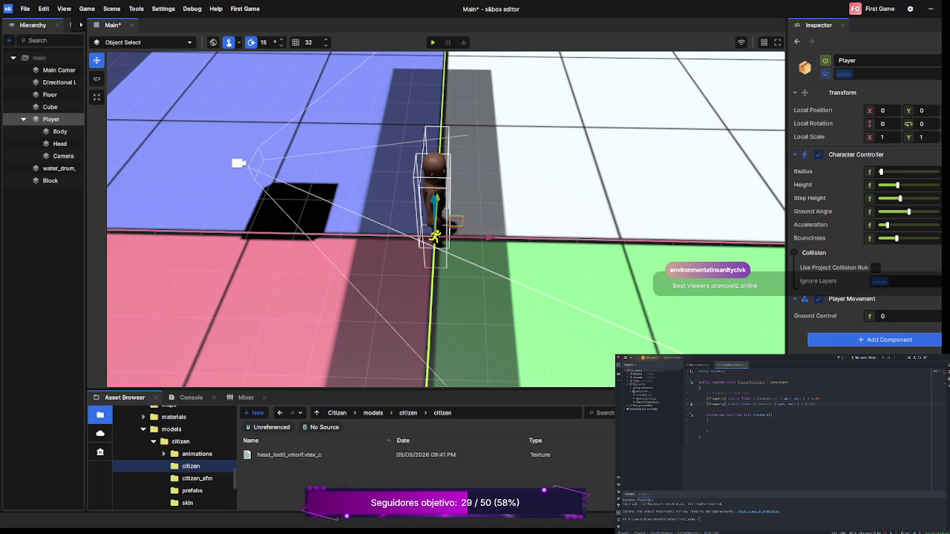
Step: Add a first [Property] float speed property line with get/set above OnUpdate
{"action": "key", "text": "Return"}
{"action": "type", "text": "[Prop"}
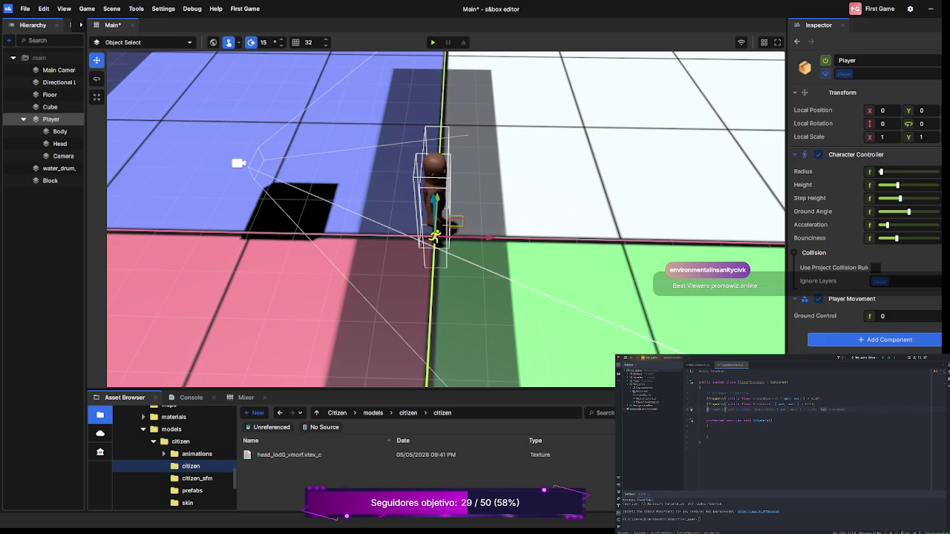
{"action": "type", "text": "erty]"}
{"action": "key", "text": "Escape"}
{"action": "type", "text": "loat eSpe"}
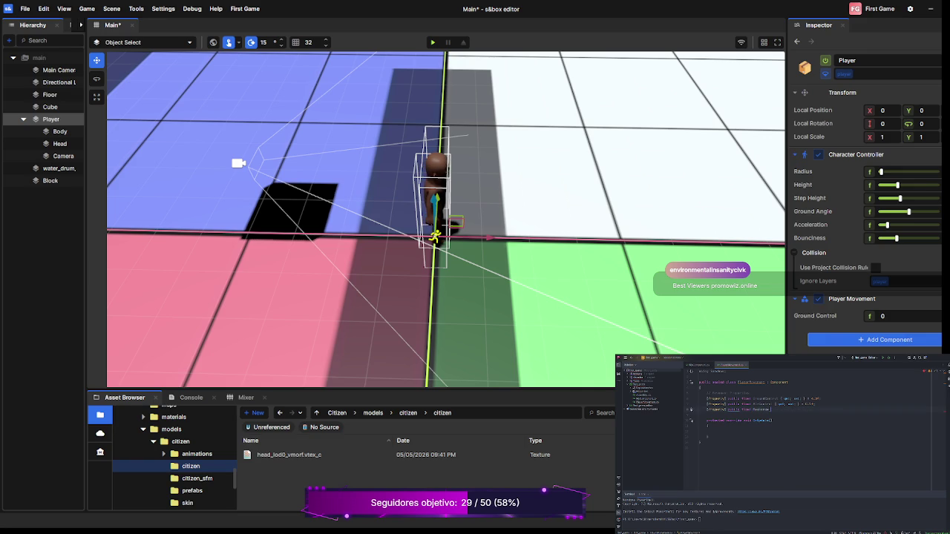
{"action": "type", "text": "ed { get; set; }"}
{"action": "key", "text": "BackSpace"}
{"action": "key", "text": "BackSpace"}
{"action": "key", "text": "BackSpace"}
{"action": "type", "text": "{ get; }set;"}
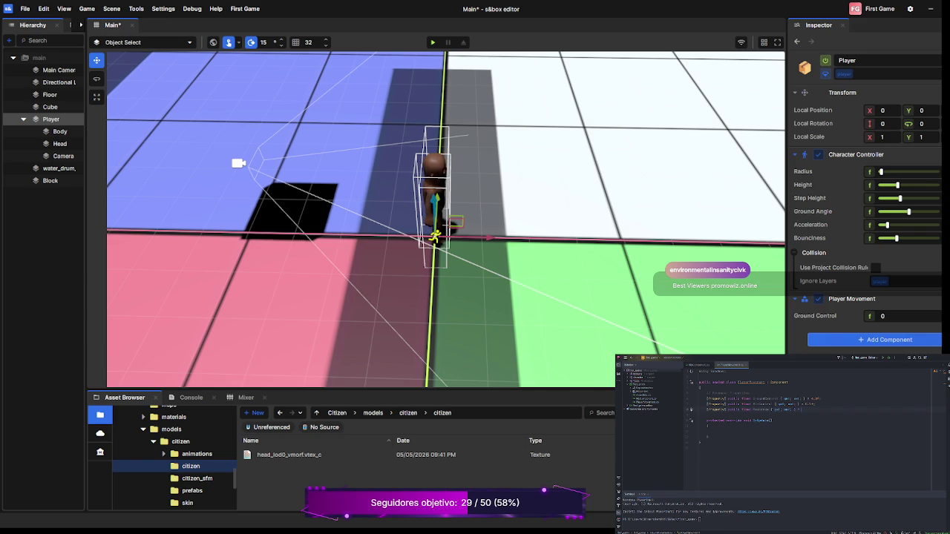
{"action": "type", "text": "f;"}
Step: Add Speed and CrouchSpeed properties, with CrouchSpeed defaulting to 90f
{"action": "key", "text": "Return"}
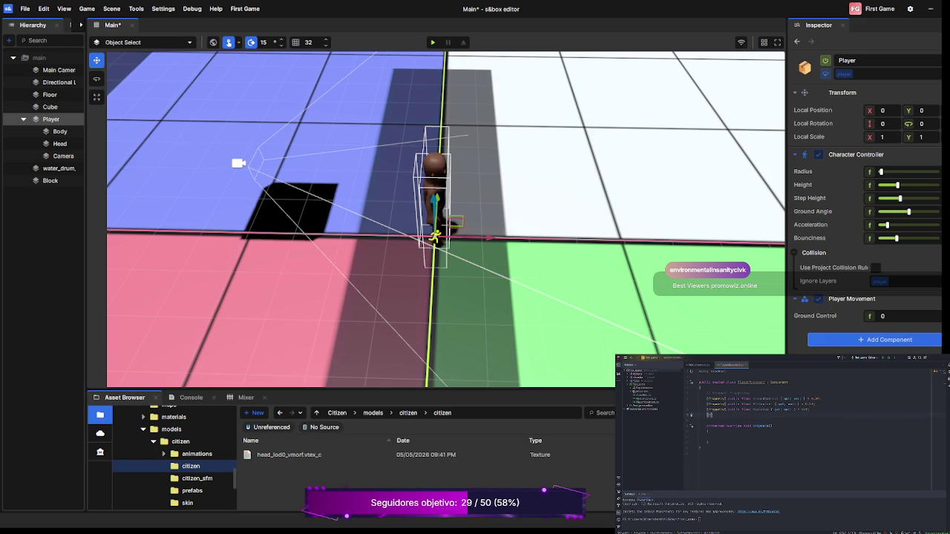
{"action": "type", "text": "Property"}
{"action": "type", "text": " public"}
{"action": "type", "text": " float"}
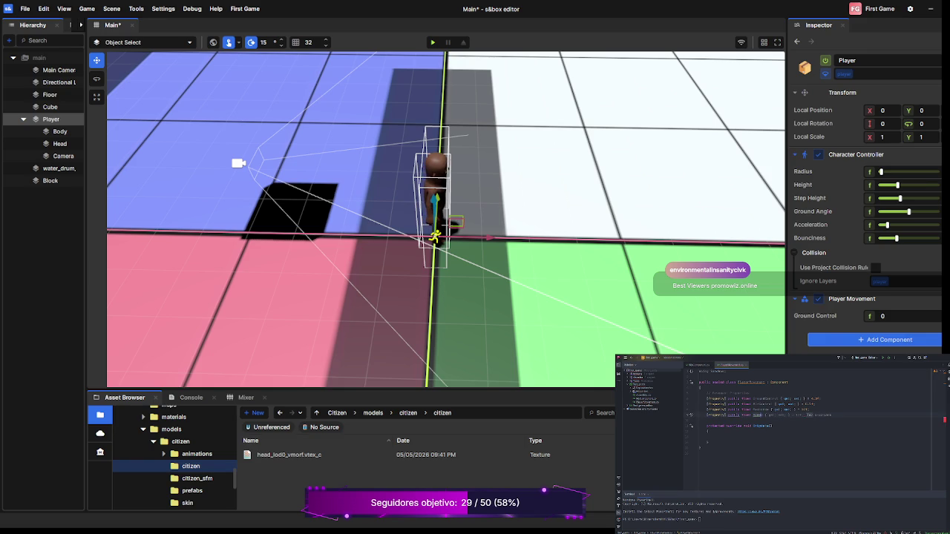
{"action": "type", "text": " Speed"}
{"action": "key", "text": "Return"}
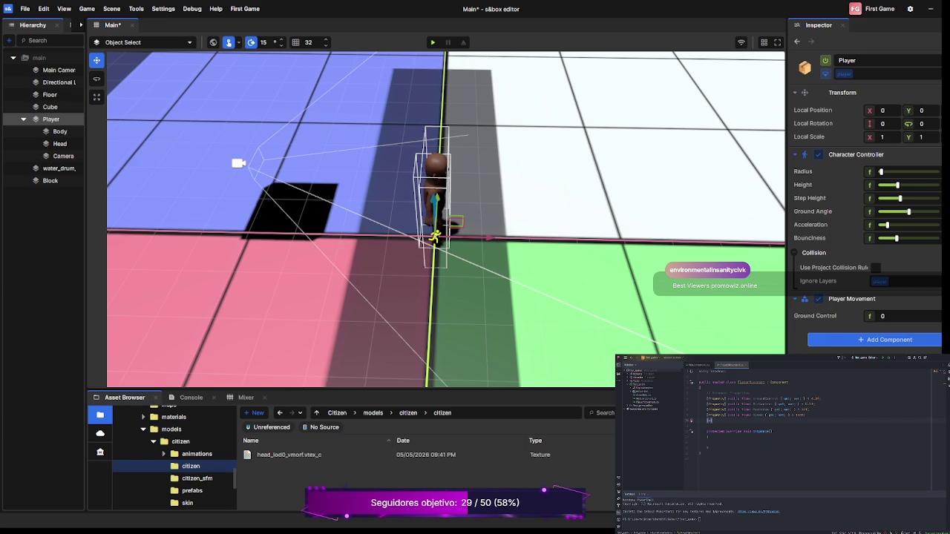
{"action": "type", "text": "["}
{"action": "type", "text": "P"}
{"action": "type", "text": "loat"}
{"action": "type", "text": "CrouchSpeed { get; set; } = 90f;"}
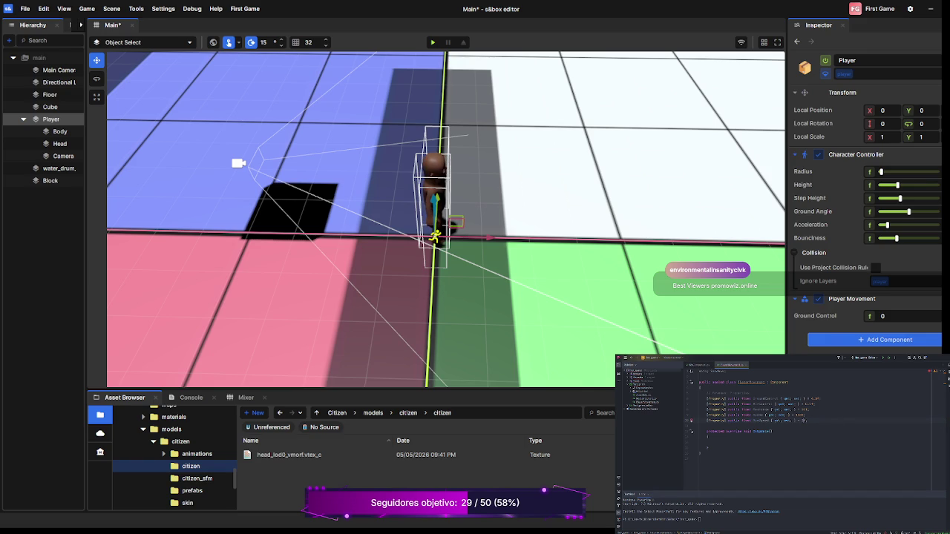
Step: Add a Gravity property set to 80 and a JumpForce property defaulting to 300
{"action": "key", "text": "Return"}
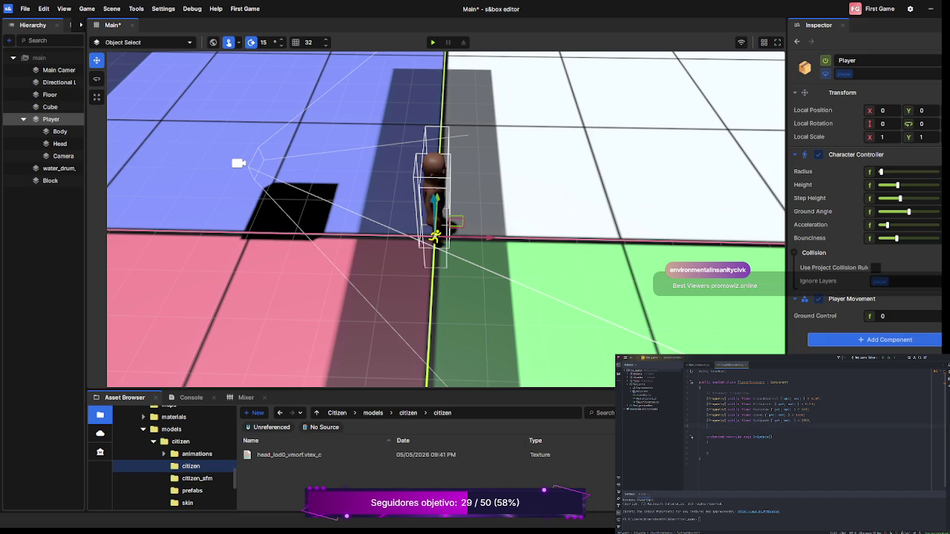
{"action": "type", "text": "[Property"}
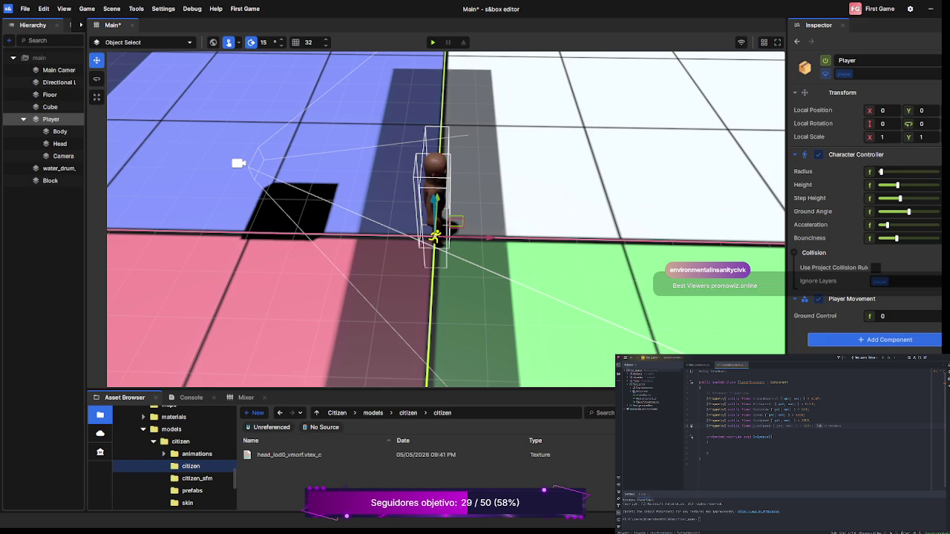
{"action": "type", "text": "ity"}
{"action": "key", "text": "Tab"}
{"action": "type", "text": "80"}
{"action": "key", "text": "Return"}
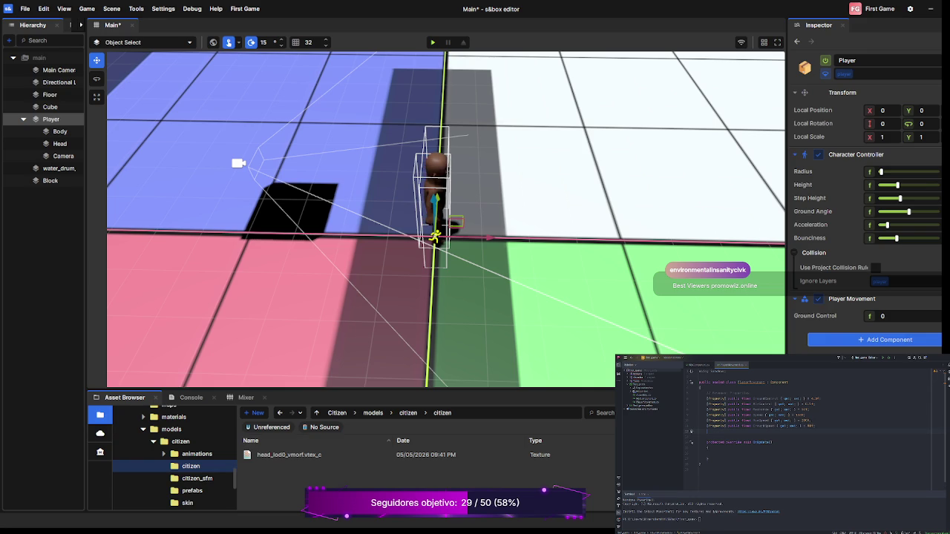
{"action": "type", "text": "[Property]"}
{"action": "key", "text": "Tab"}
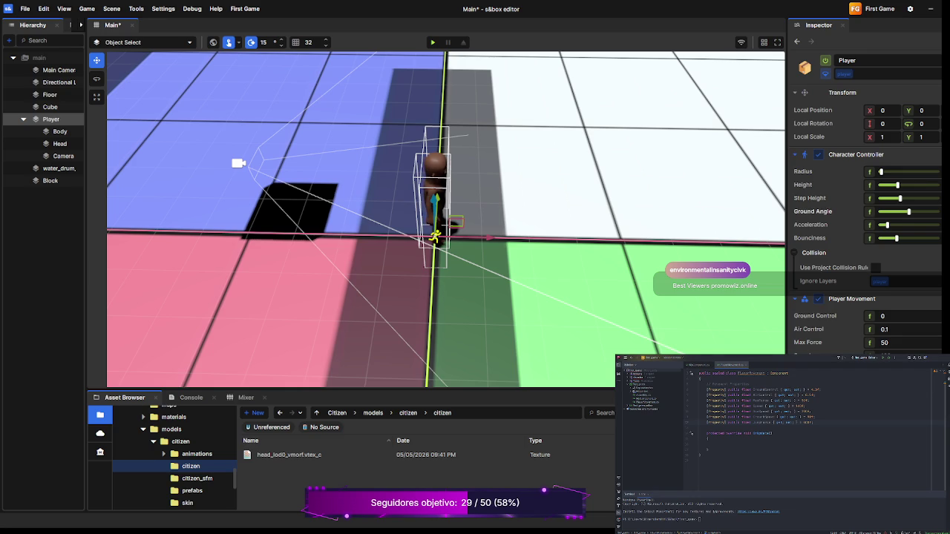
Step: Make room below the movement properties for a new section comment
{"action": "scroll", "coordinate": [869, 223], "scroll_direction": "down", "scroll_amount": 2}
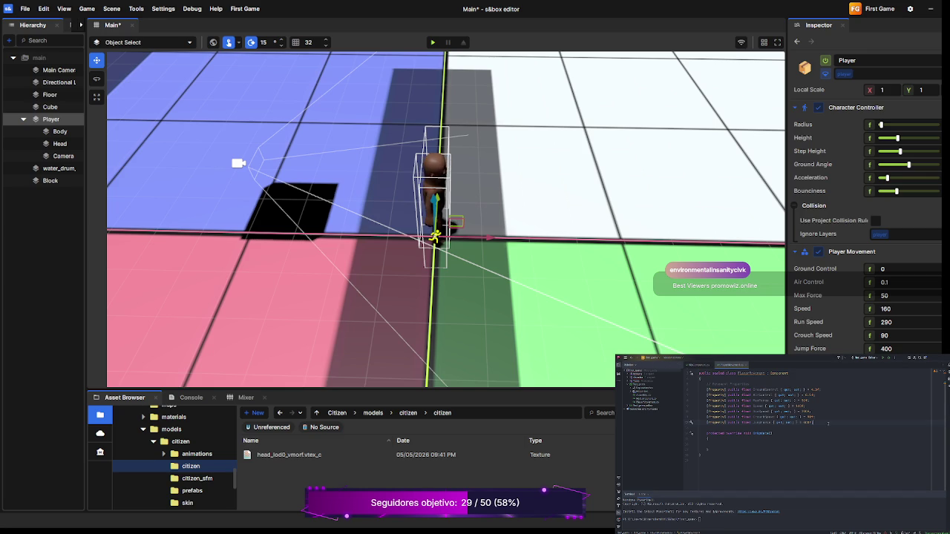
{"action": "key", "text": "Return"}
{"action": "key", "text": "Return"}
Step: Declare [Property] public GameObject Head { get; set; } and a matching Body property under the comment
{"action": "type", "text": "s"}
{"action": "key", "text": "Return"}
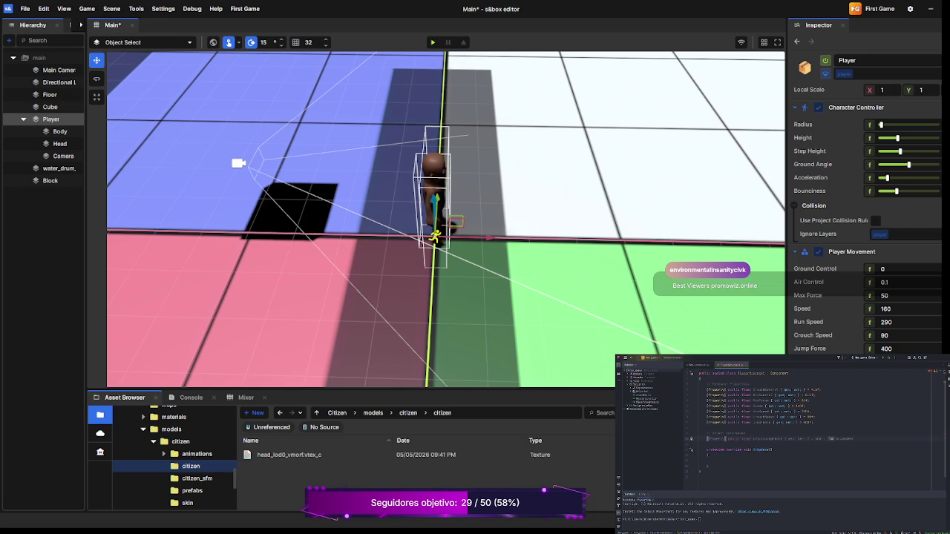
{"action": "type", "text": "[Property]"}
{"action": "type", "text": " public"}
{"action": "type", "text": "nt"}
{"action": "type", "text": " Jumps"}
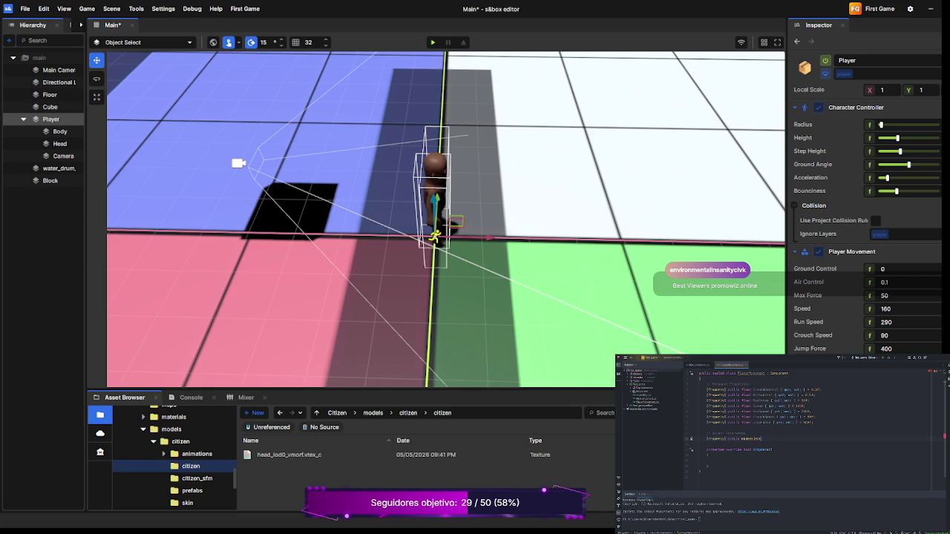
{"action": "type", "text": " {"}
{"action": "type", "text": " } get;"}
{"action": "type", "text": " set;"}
{"action": "key", "text": "Return"}
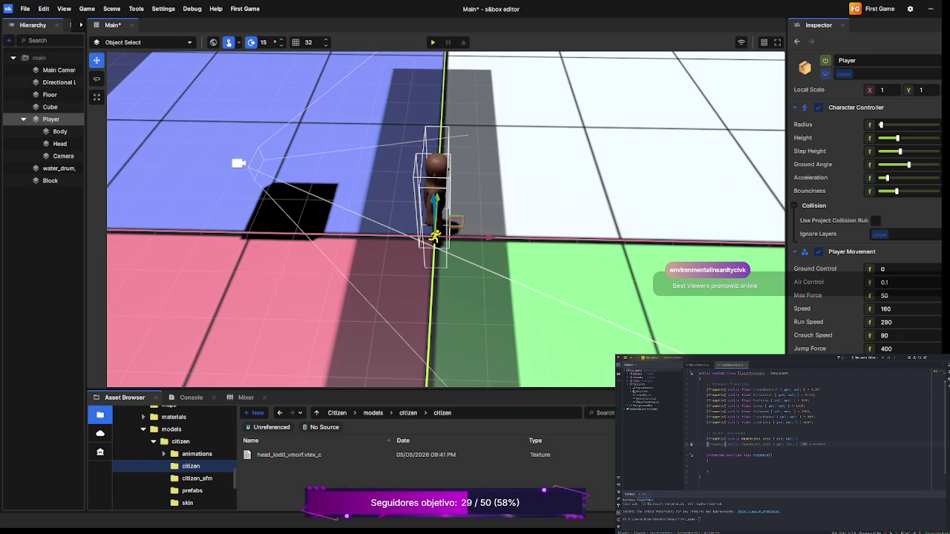
{"action": "key", "text": "Tab"}
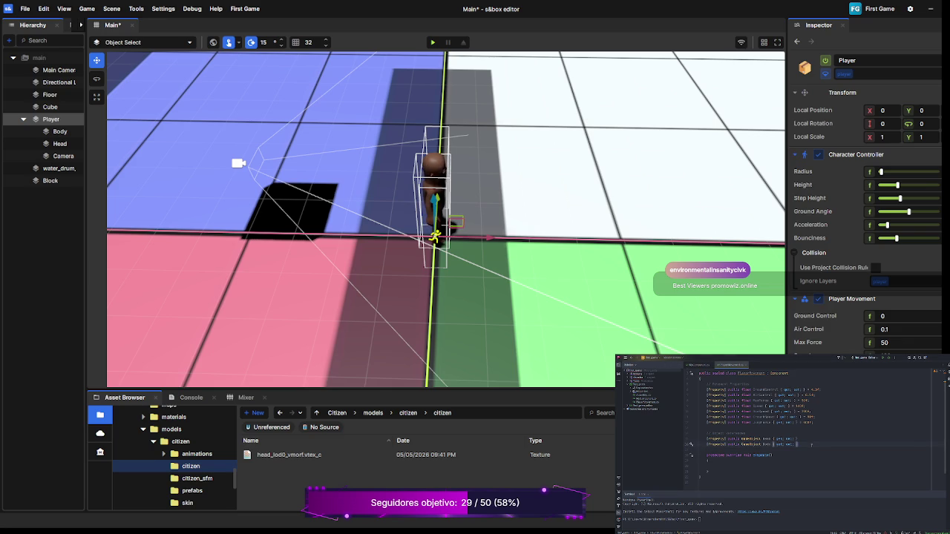
Step: Add a new line after the Body property for the Vector3 WishVelocity = Vector3.Zero field
{"action": "key", "text": "Return"}
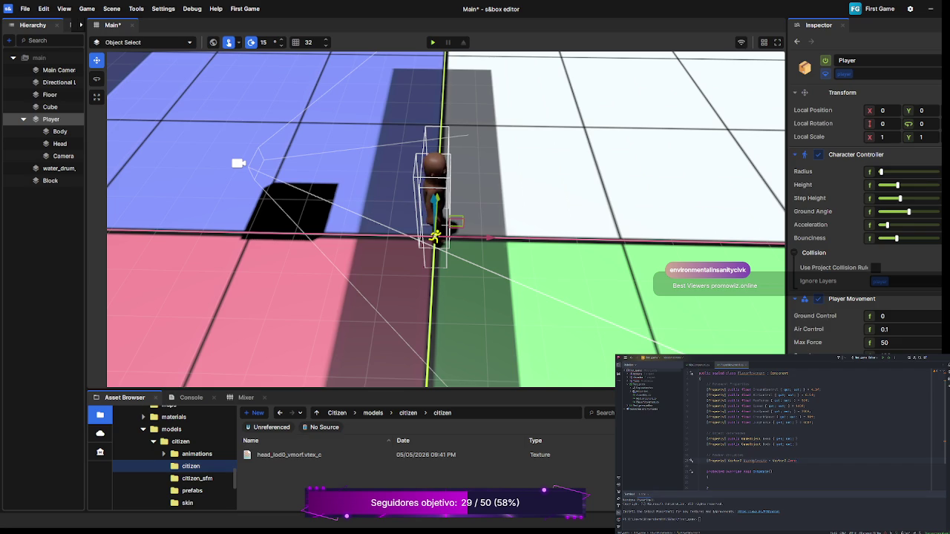
Step: Make WishVelocity a plain public field and add a public bool IsMoving { get; set; } property
{"action": "key", "text": "Return"}
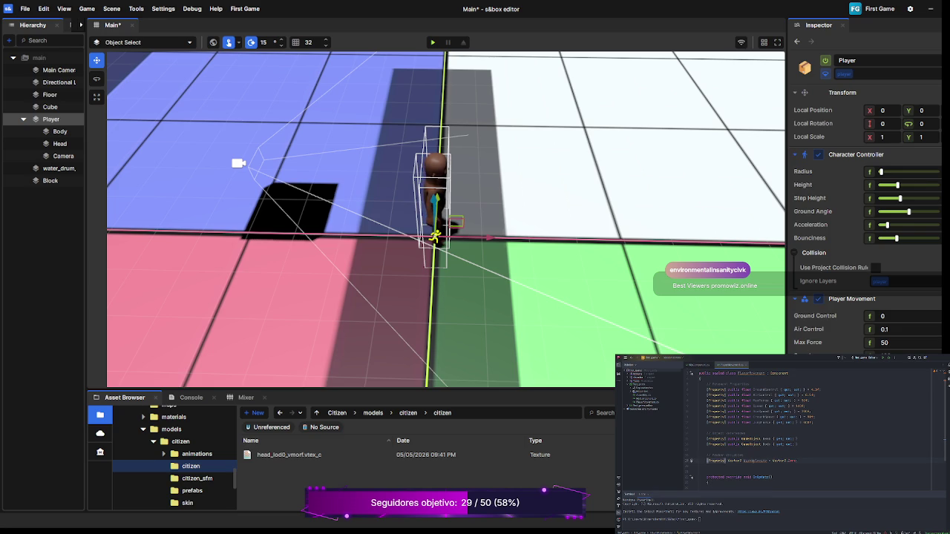
{"action": "key", "text": "BackSpace"}
{"action": "key", "text": "BackSpace"}
{"action": "key", "text": "BackSpace"}
{"action": "key", "text": "BackSpace"}
{"action": "type", "text": "public"}
{"action": "key", "text": "Return"}
{"action": "type", "text": "c "}
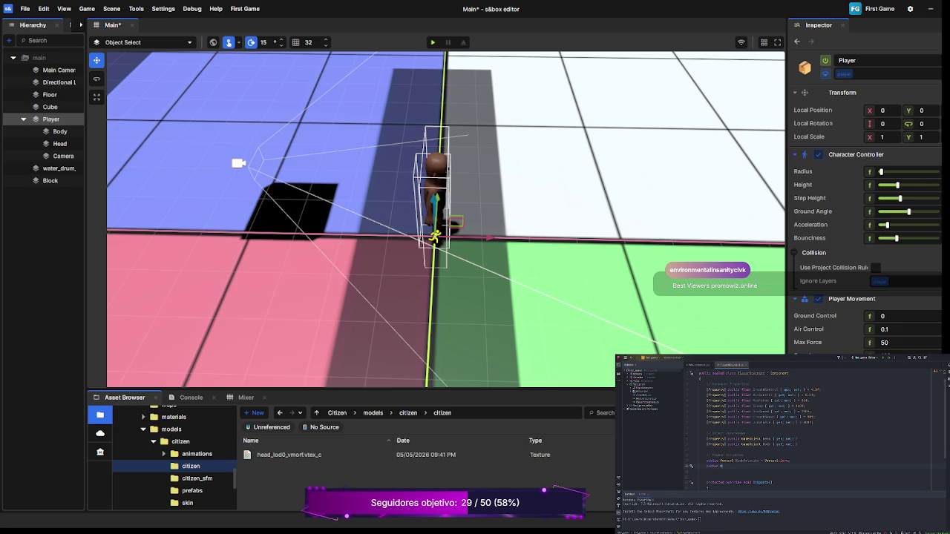
{"action": "type", "text": "boolMoving"}
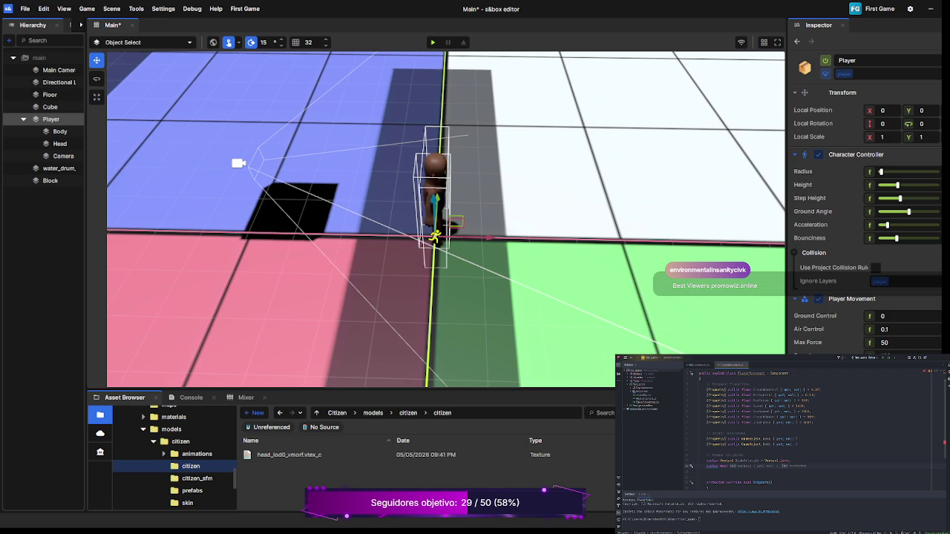
{"action": "key", "text": "Escape"}
{"action": "type", "text": "{"}
{"action": "type", "text": " get; set;"}
{"action": "key", "text": "Return"}
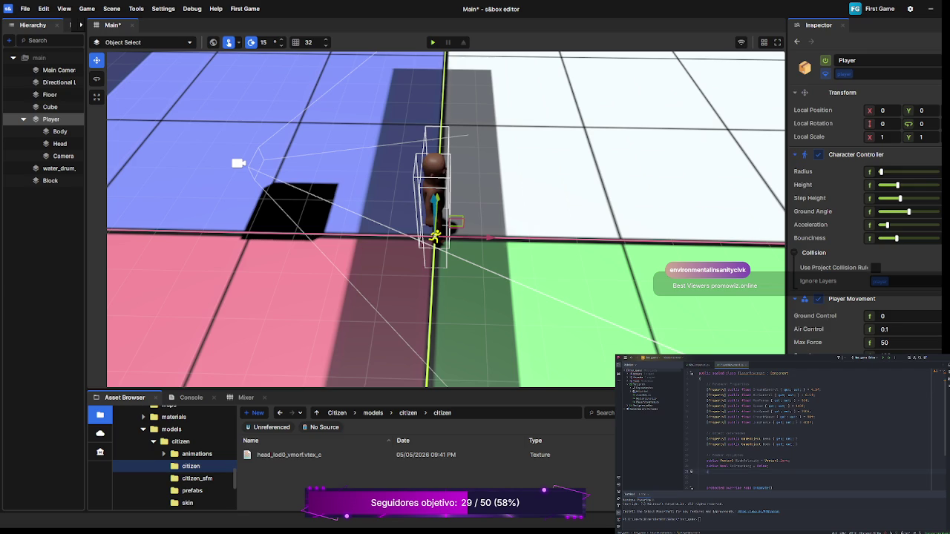
Step: Add the IsSprinting property and a private CharacterController _controller field
{"action": "type", "text": "c"}
{"action": "key", "text": "Tab"}
{"action": "key", "text": "Return"}
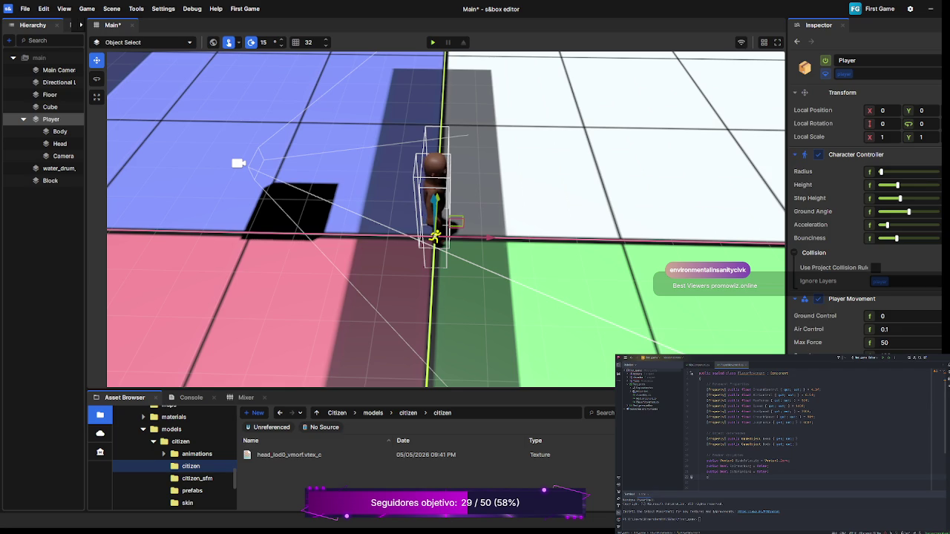
{"action": "type", "text": "ivate"}
{"action": "key", "text": "Tab"}
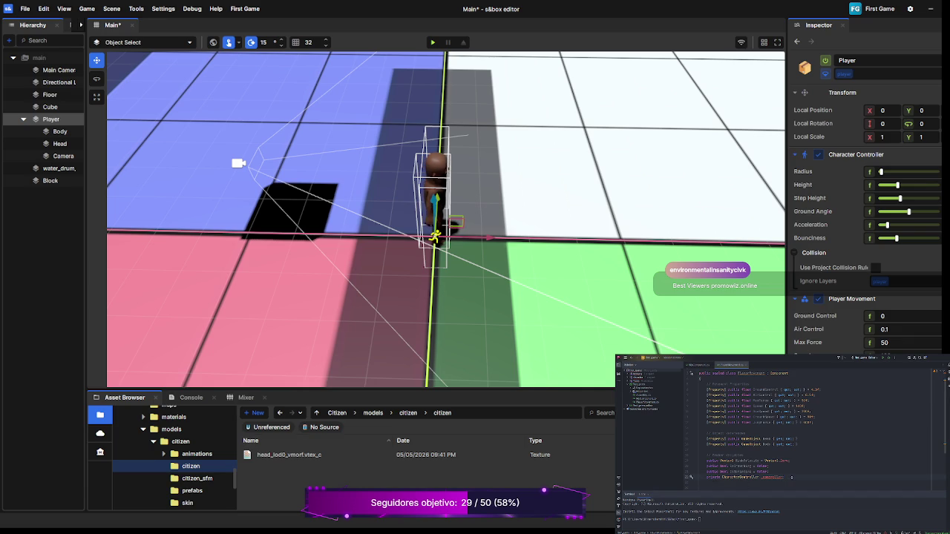
Step: Rename the field to _characterController and assign it Components.Get<CharacterController>() in OnStart
{"action": "left_click", "coordinate": [792, 477]}
{"action": "type", "text": "_characterController;"}
{"action": "key", "text": "Return"}
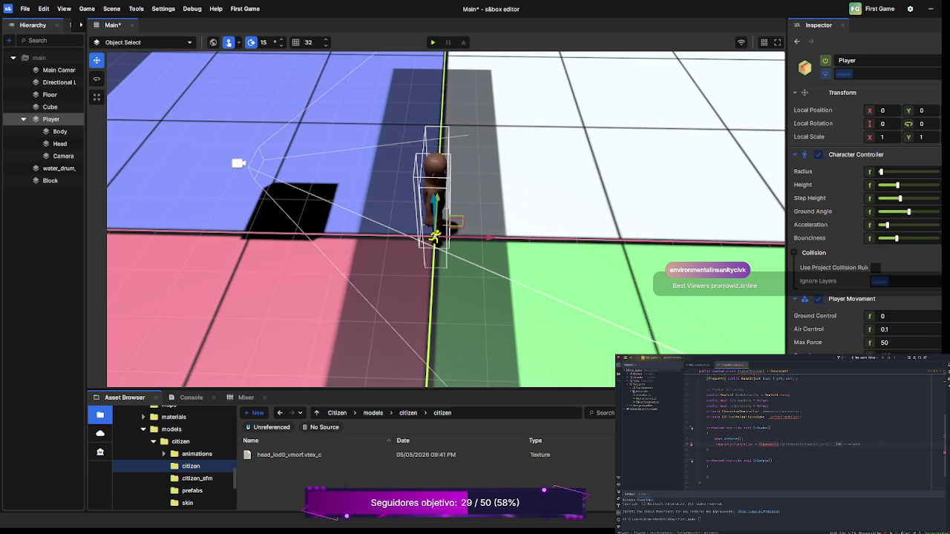
{"action": "key", "text": "Tab"}
Step: Add a line assigning Components.Get<CitizenAnimationHelper>() right after the character controller line
{"action": "key", "text": "Return"}
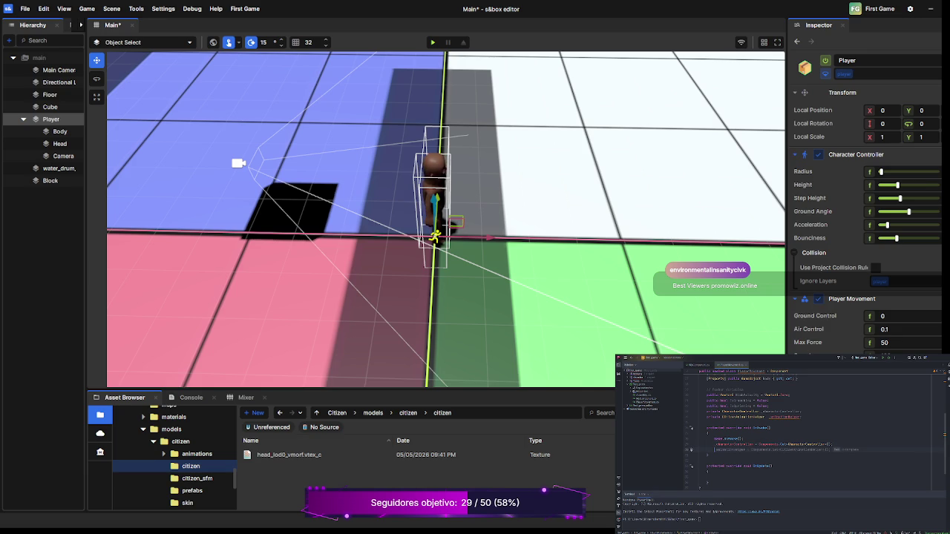
{"action": "key", "text": "Tab"}
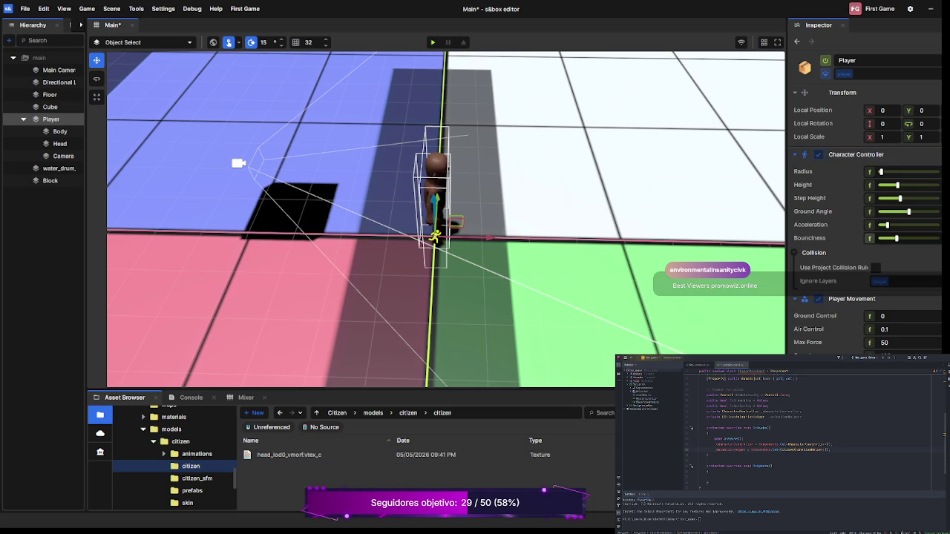
{"action": "scroll", "coordinate": [865, 223], "scroll_direction": "down", "scroll_amount": 2}
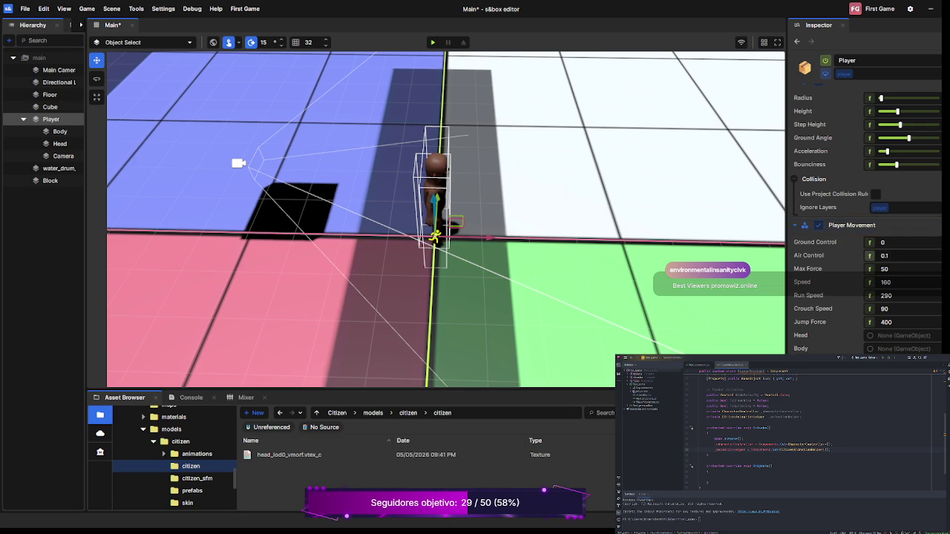
{"action": "scroll", "coordinate": [867, 252], "scroll_direction": "up", "scroll_amount": 2}
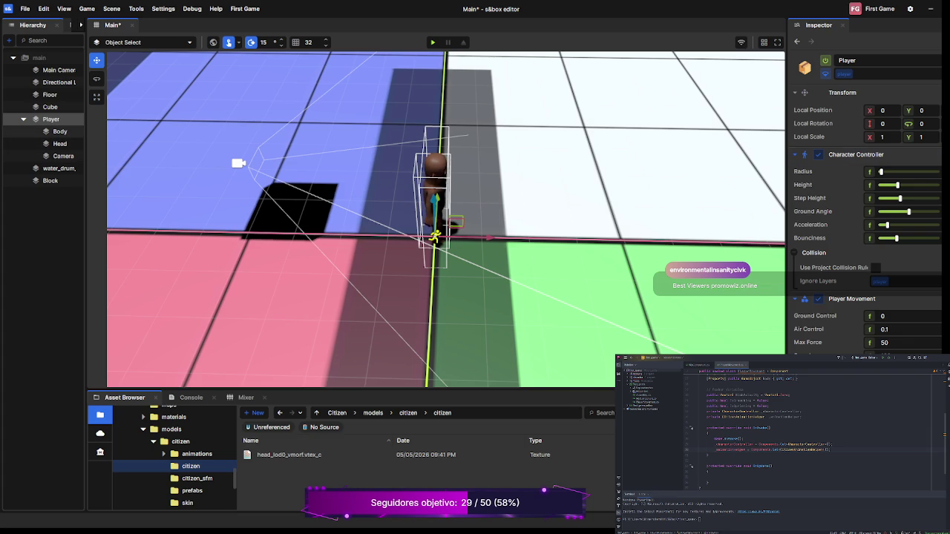
{"action": "left_click", "coordinate": [60, 131]}
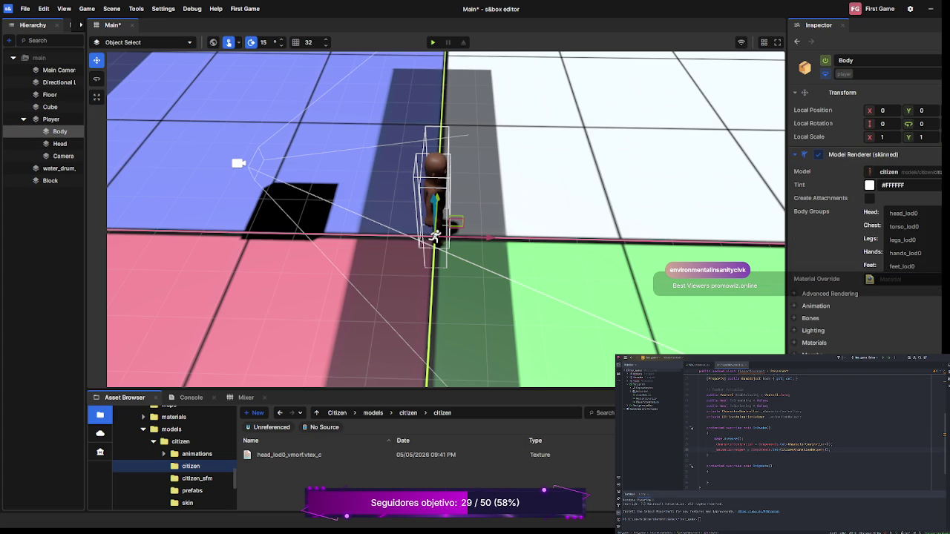
Step: Leave the Body's Citizen Animation Helper target unset, cancelling the eye-dropper pick
{"action": "scroll", "coordinate": [865, 222], "scroll_direction": "down", "scroll_amount": 4}
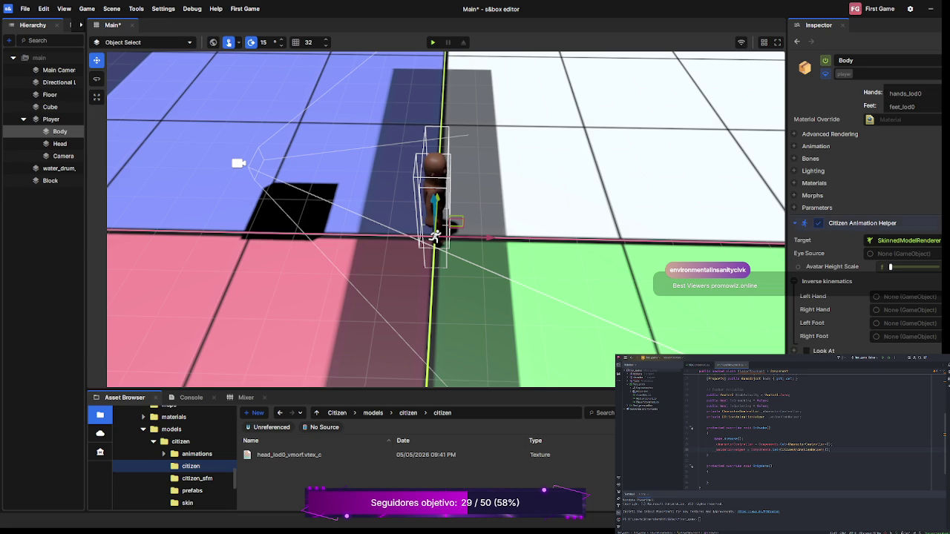
{"action": "left_click", "coordinate": [870, 240]}
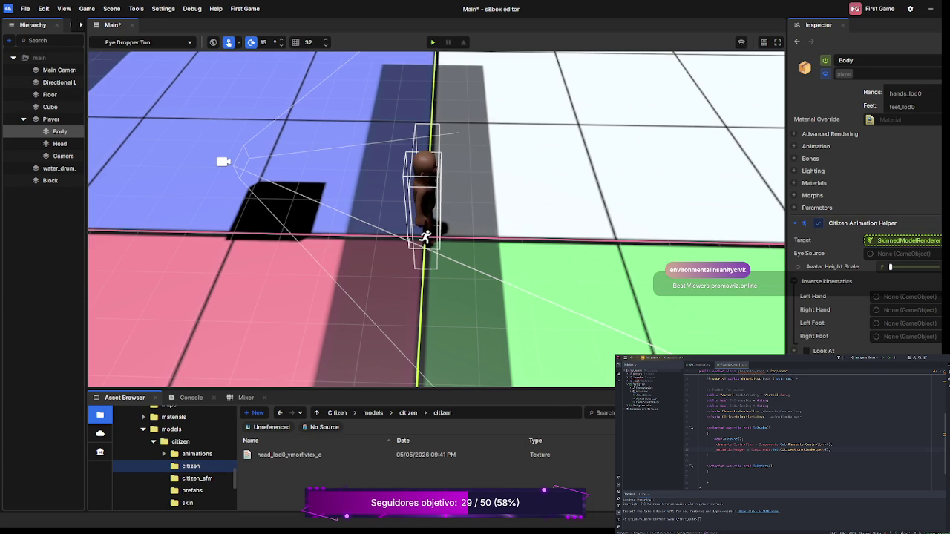
{"action": "key", "text": "Escape"}
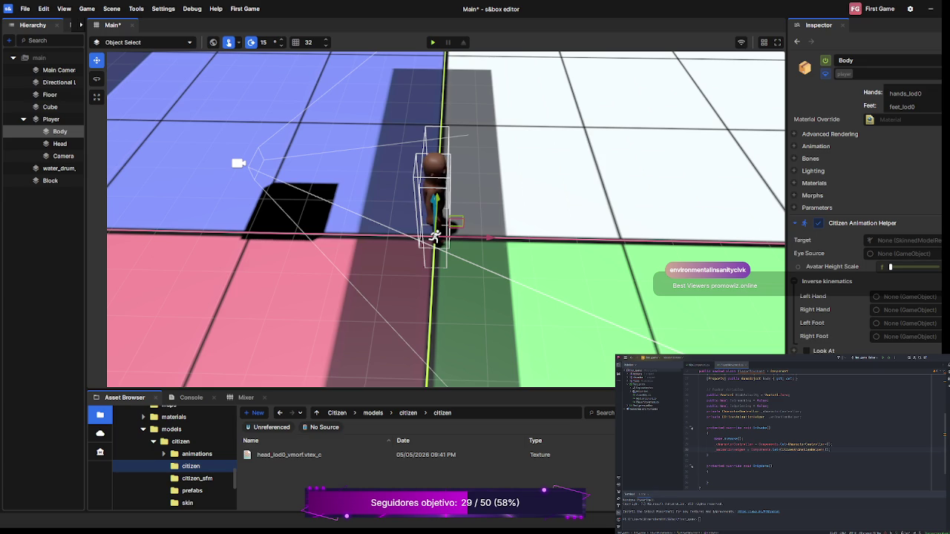
Step: Save the Main scene with Ctrl+S
{"action": "key", "text": "ctrl+s"}
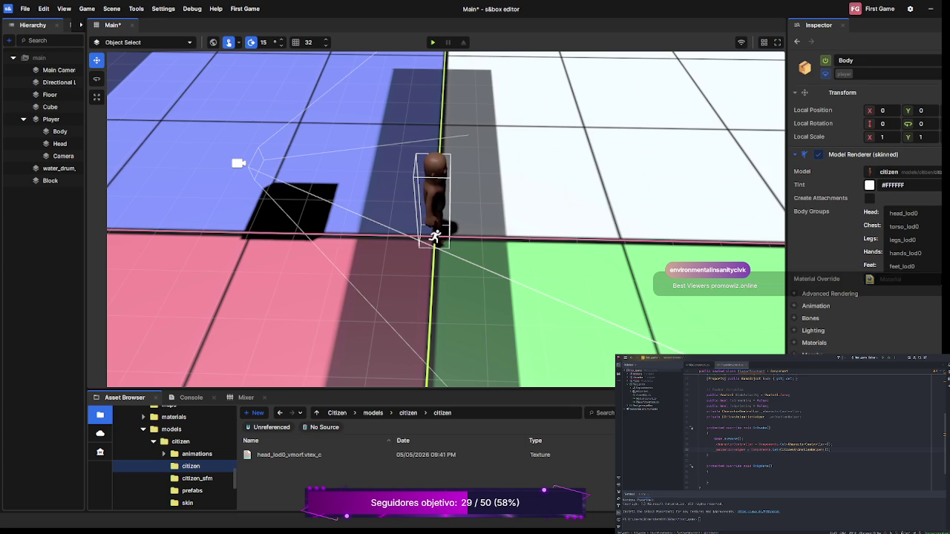
{"action": "key", "text": "ctrl+s"}
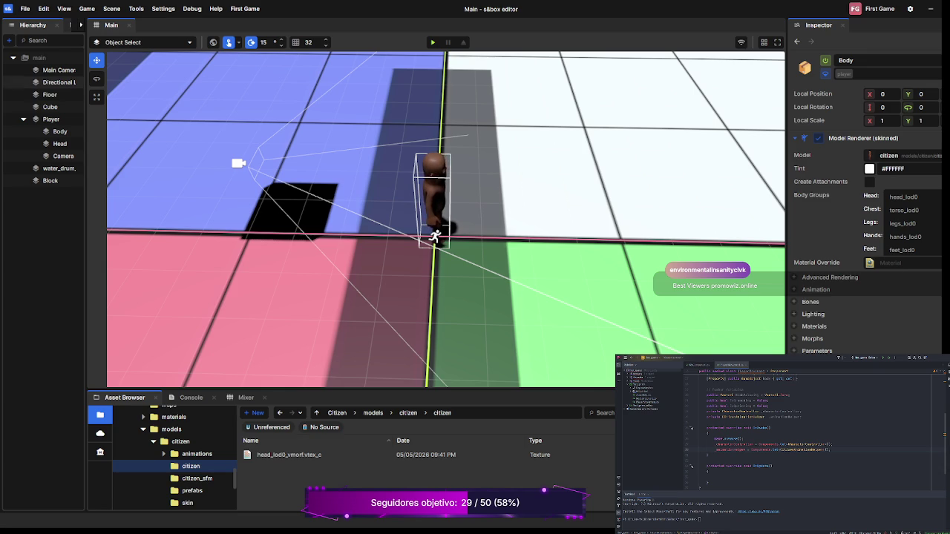
{"action": "left_click", "coordinate": [51, 119]}
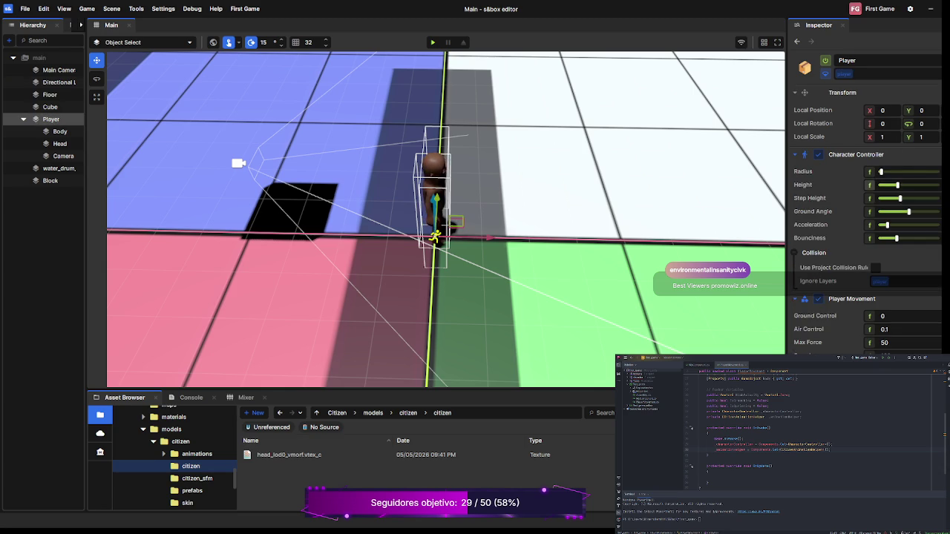
Step: Scroll the Player's Inspector down to its Citizen Animation Helper with the empty target
{"action": "scroll", "coordinate": [869, 223], "scroll_direction": "down", "scroll_amount": 2}
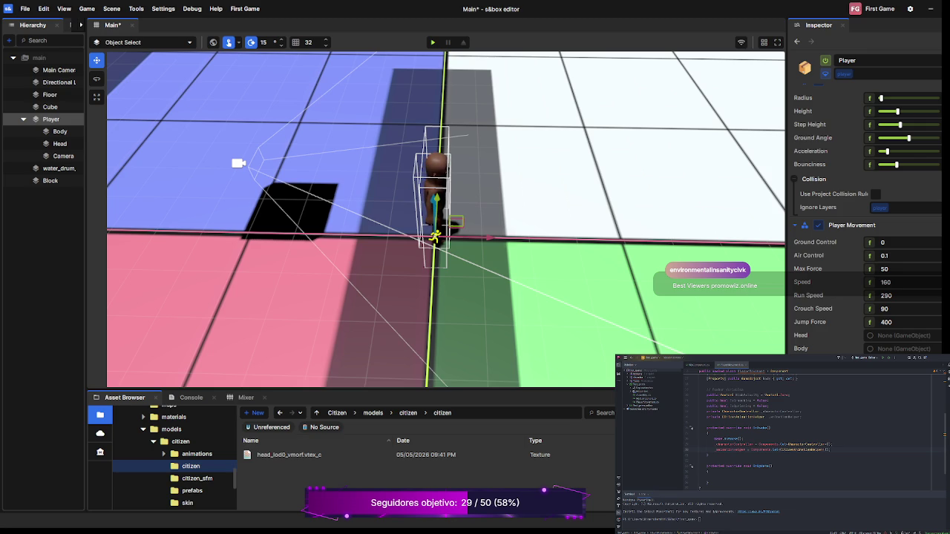
{"action": "scroll", "coordinate": [865, 282], "scroll_direction": "down", "scroll_amount": 5}
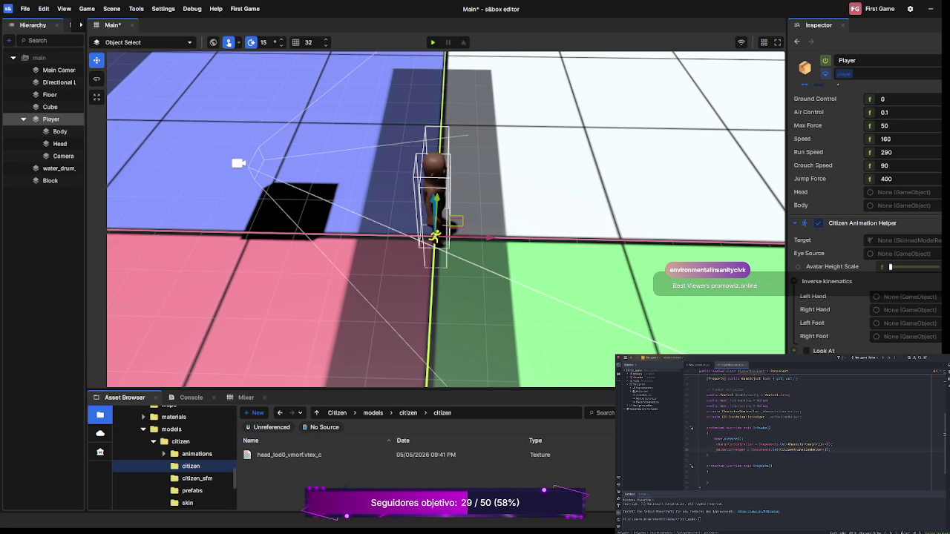
Step: Drag Body onto the Citizen Animation Helper Target so it uses the SkinnedModelRenderer, then save
{"action": "left_click_drag", "start_coordinate": [59, 132], "coordinate": [902, 241]}
{"action": "key", "text": "Escape"}
{"action": "key", "text": "ctrl+s"}
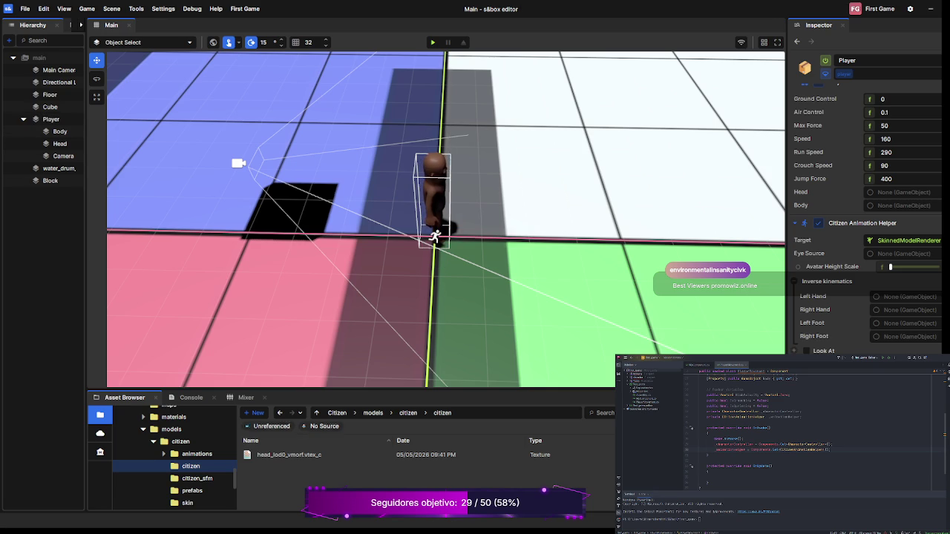